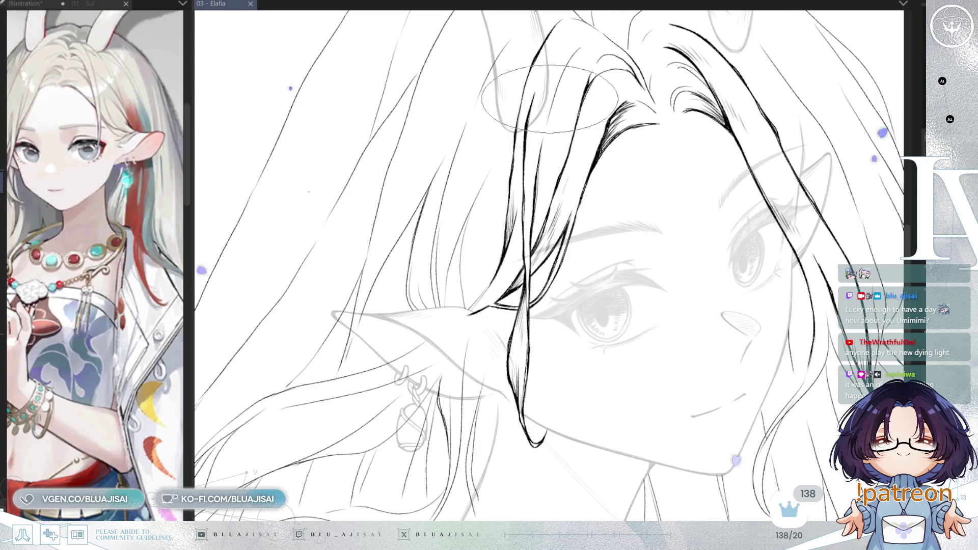
Zoom in on the hair strands falling over the elf ear
scroll(491, 278, "up", 2)
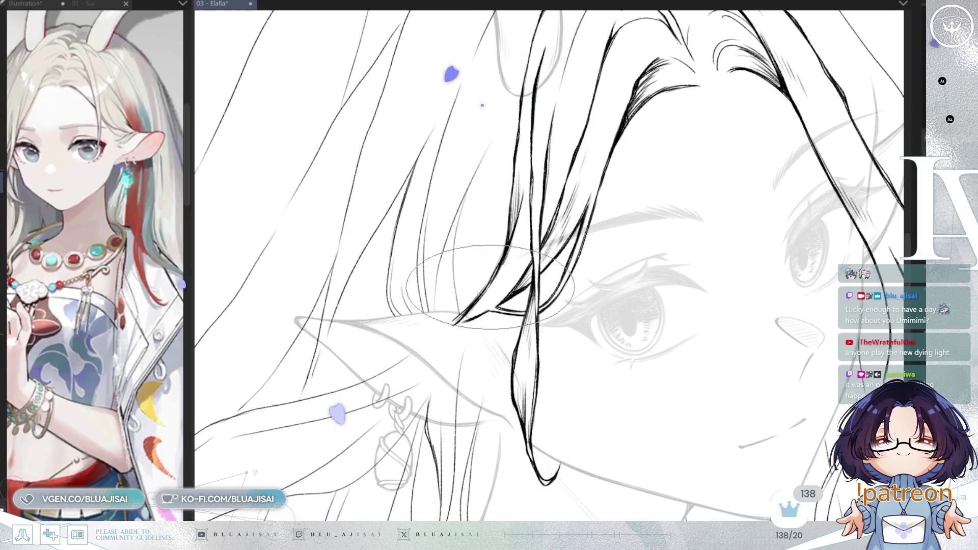
scroll(508, 199, "up", 2)
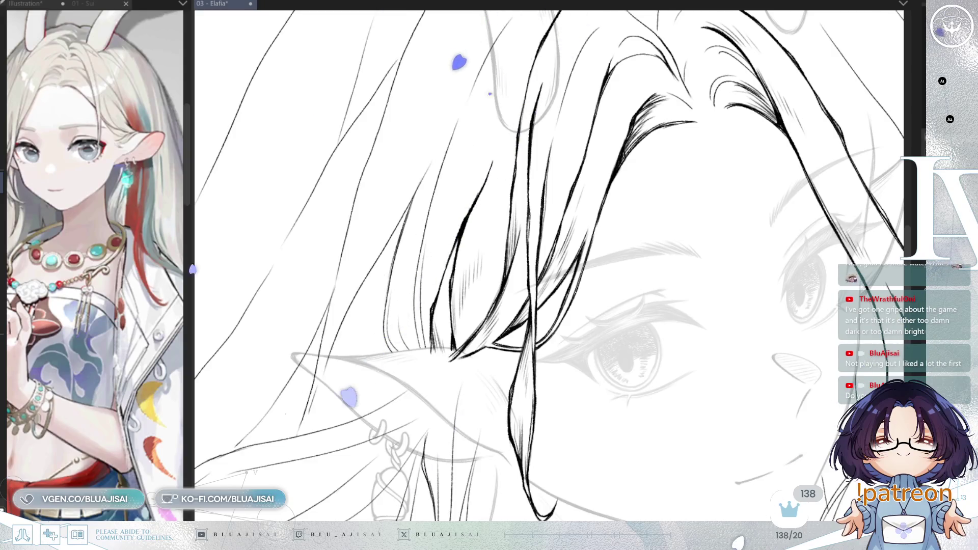
Ink a tapered bang strand over the forehead sketch, then move the view up to the upper bangs
left_click_drag(492, 159, 500, 180)
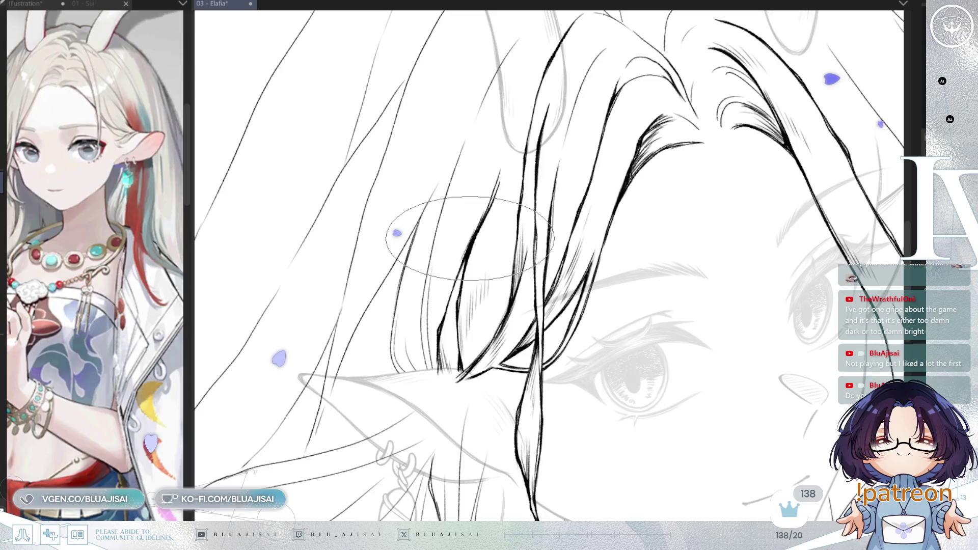
left_click_drag(469, 133, 444, 201)
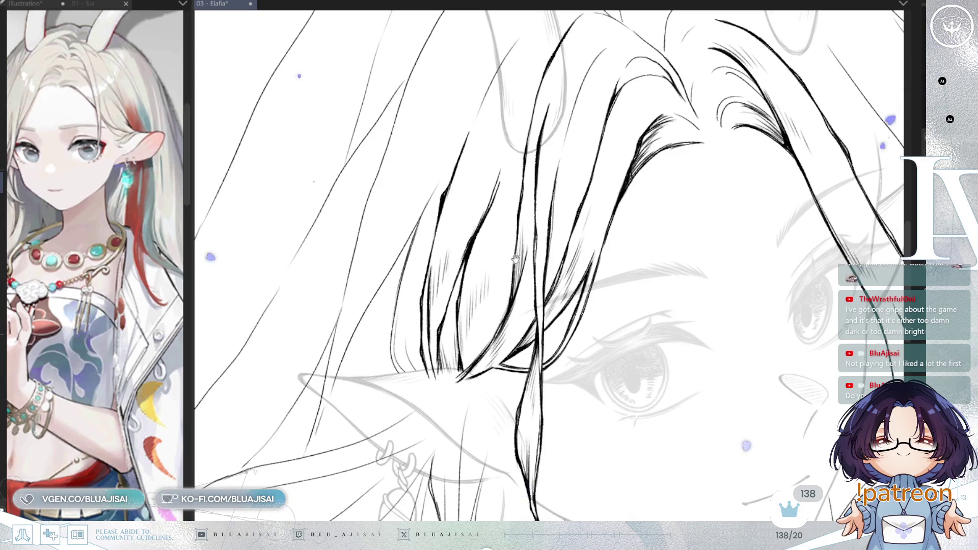
scroll(537, 351, "up", 1)
scroll(480, 219, "left", 2)
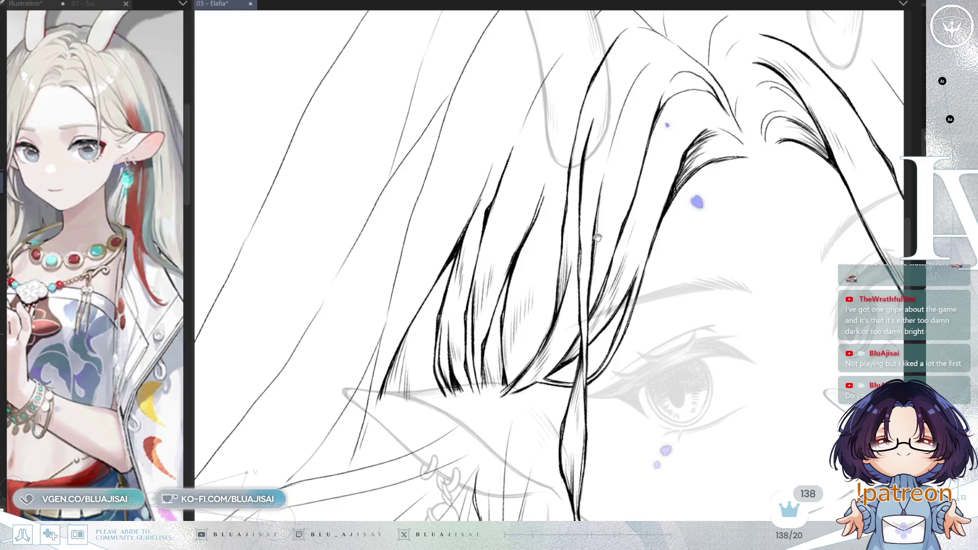
left_click_drag(598, 237, 635, 262)
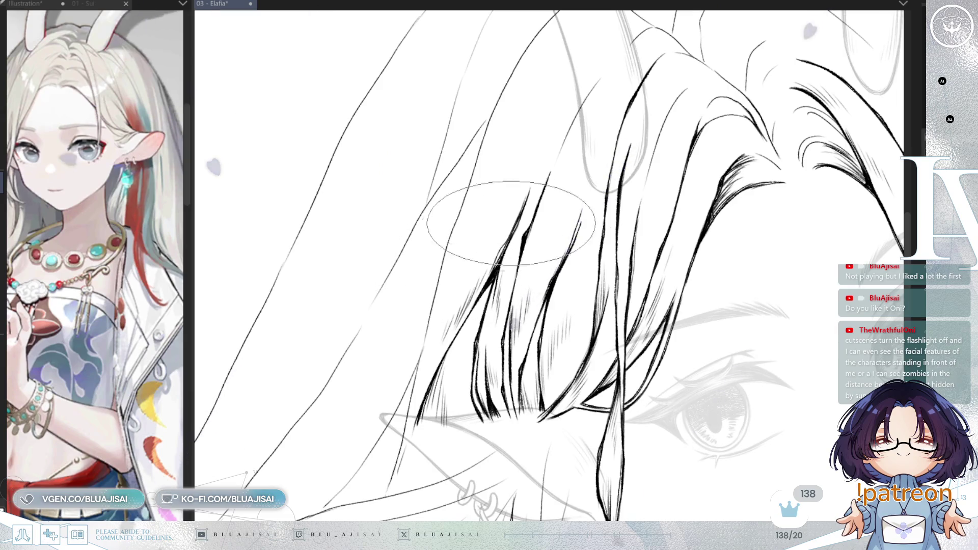
Ink a curved strand at the crown, rotating the canvas for a comfortable stroke angle
left_click_drag(638, 164, 572, 253)
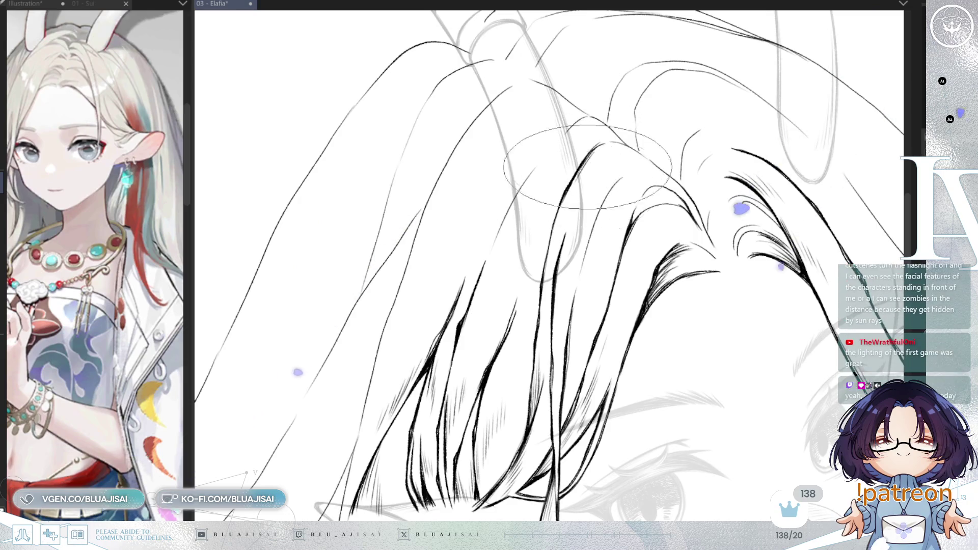
left_click_drag(591, 191, 632, 172)
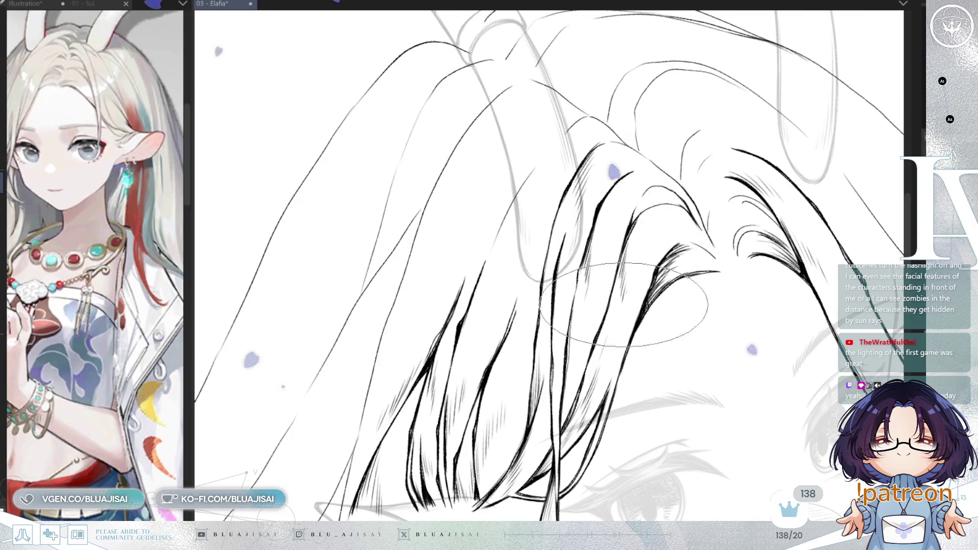
left_click_drag(634, 286, 632, 292)
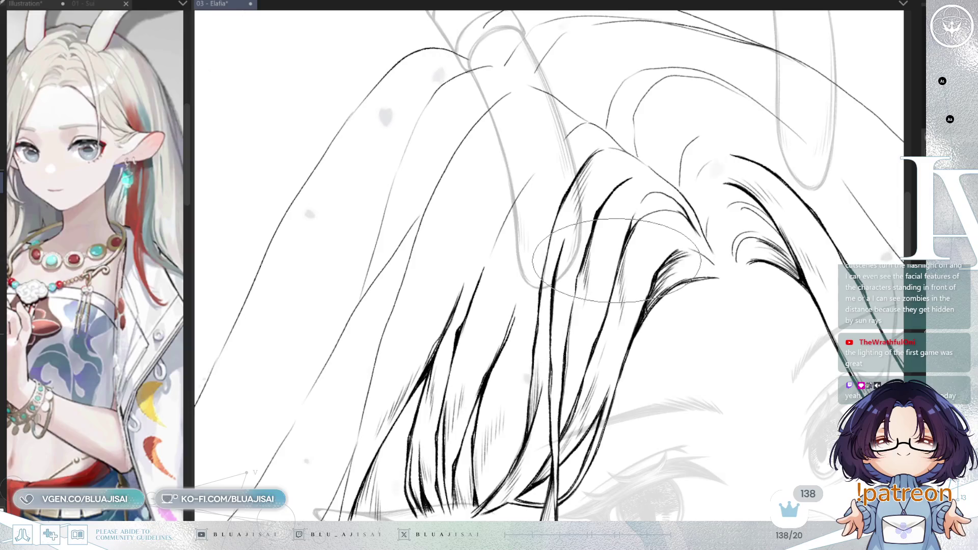
key("asciicircum")
key("asciicircum")
key("asciicircum")
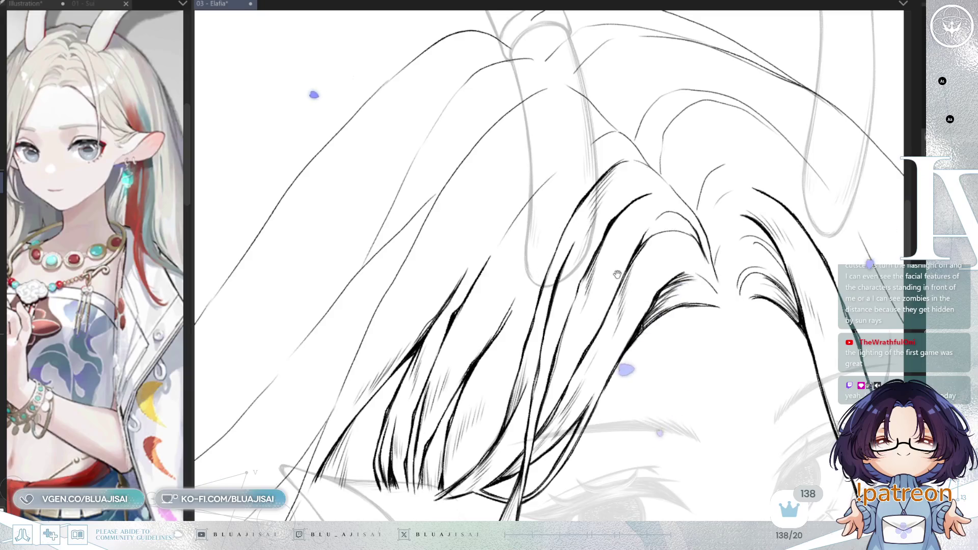
left_click_drag(617, 274, 617, 303)
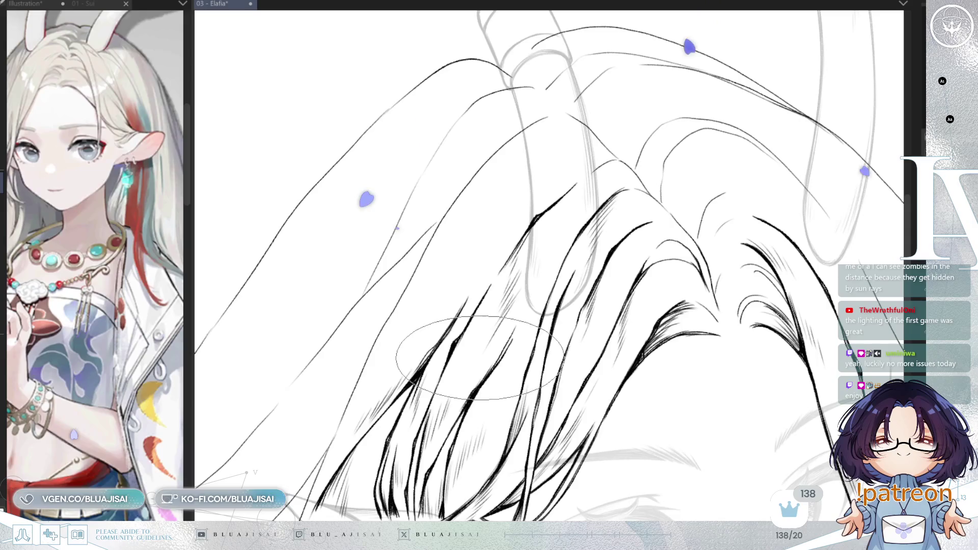
left_click_drag(495, 242, 621, 182)
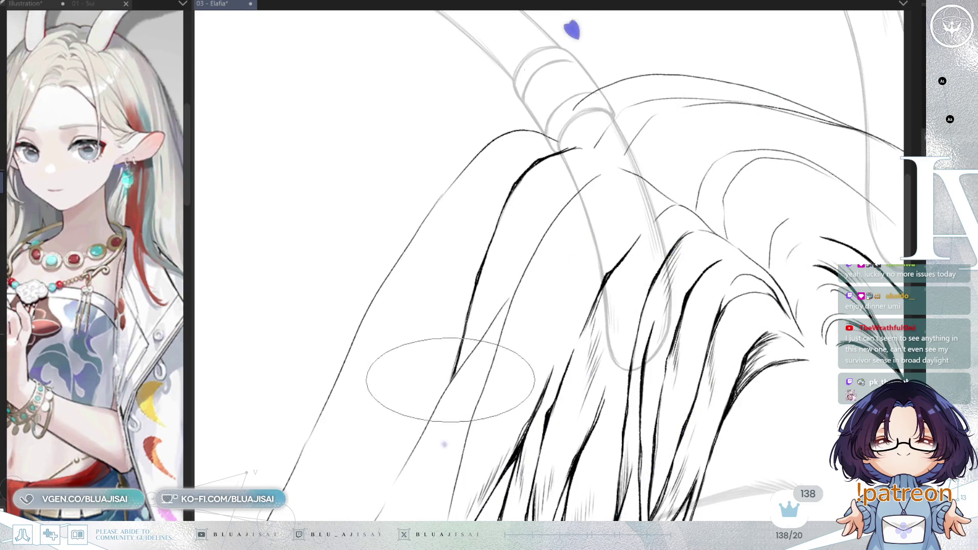
Thicken a top strand and add fine hatching along the crown strands, then recentre the view on the face
mouse_move(452, 373)
left_mouse_down()
mouse_move(491, 306)
mouse_move(505, 300)
left_mouse_up()
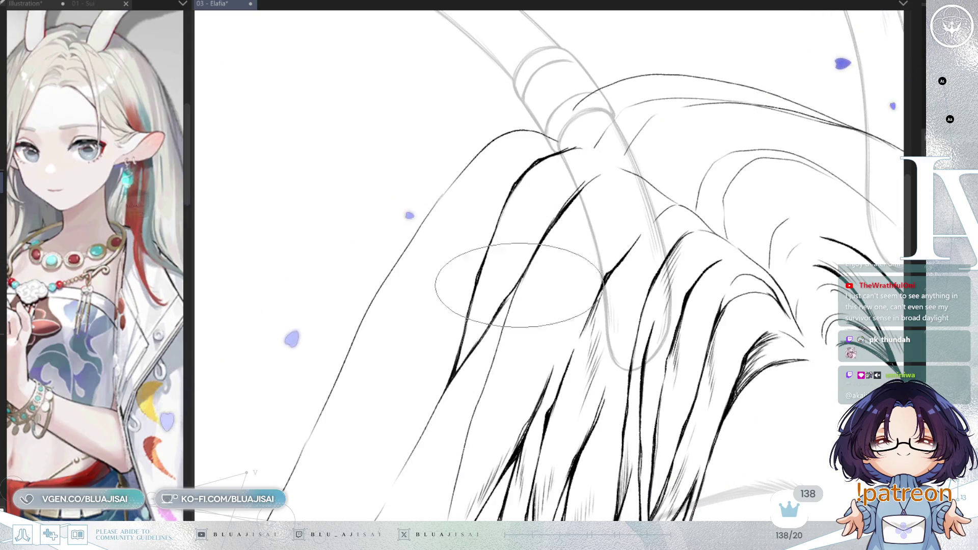
scroll(528, 218, "down", 2)
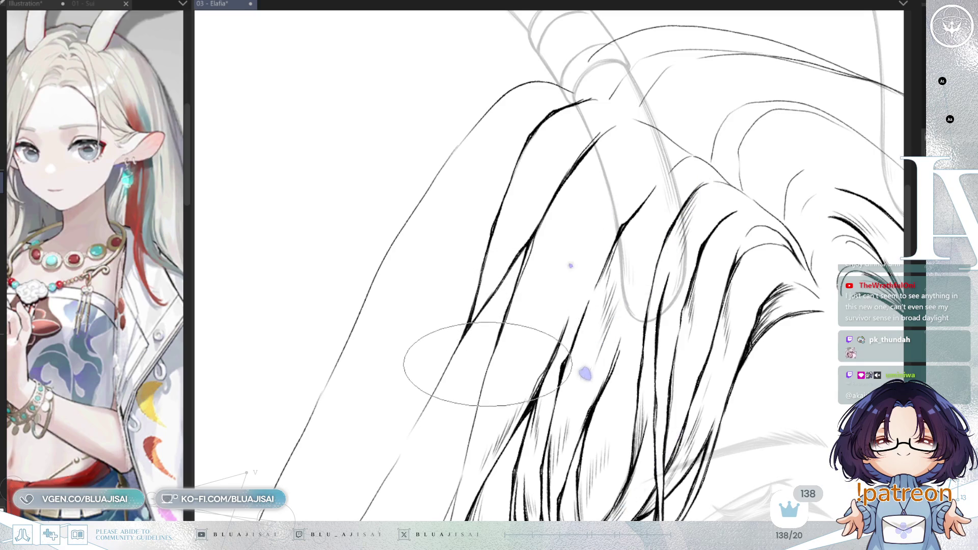
left_click_drag(485, 328, 490, 332)
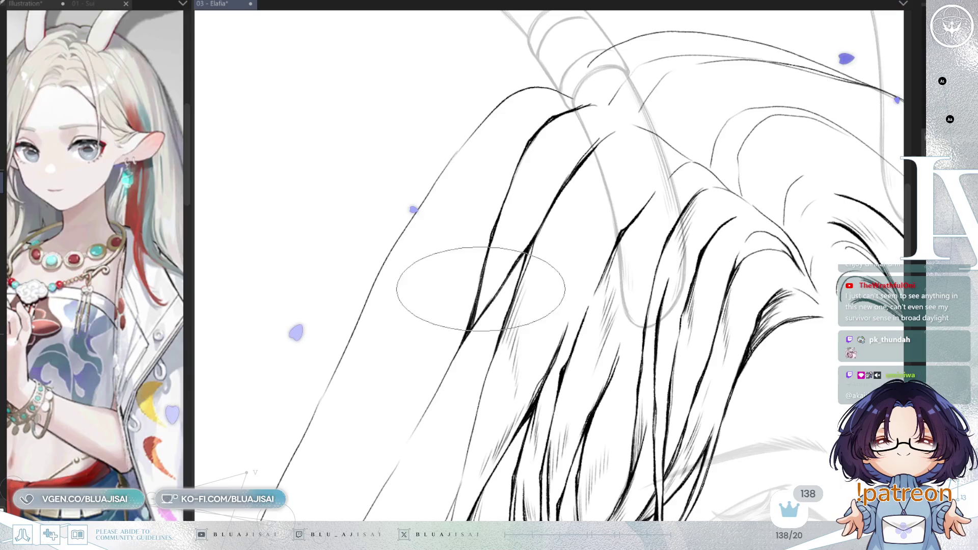
left_click_drag(496, 265, 486, 295)
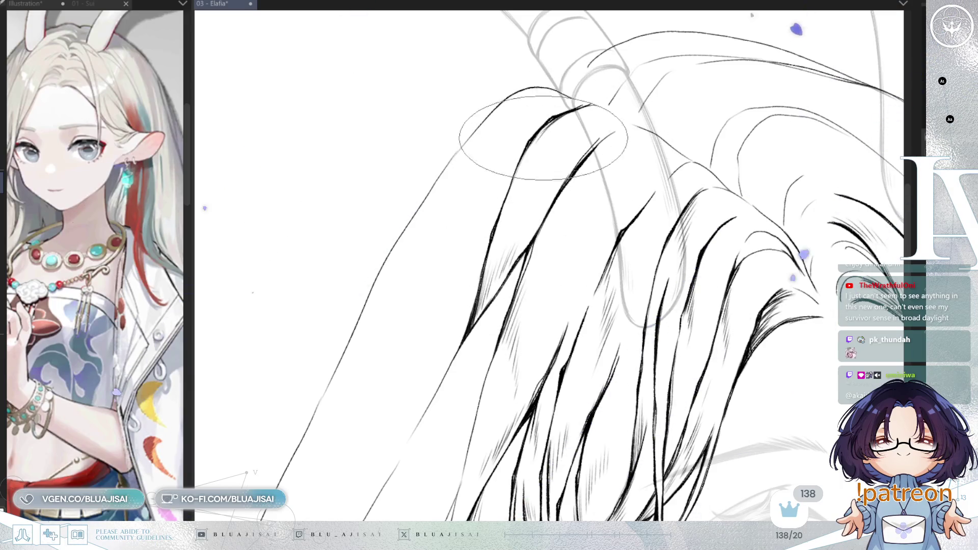
left_click_drag(535, 147, 542, 171)
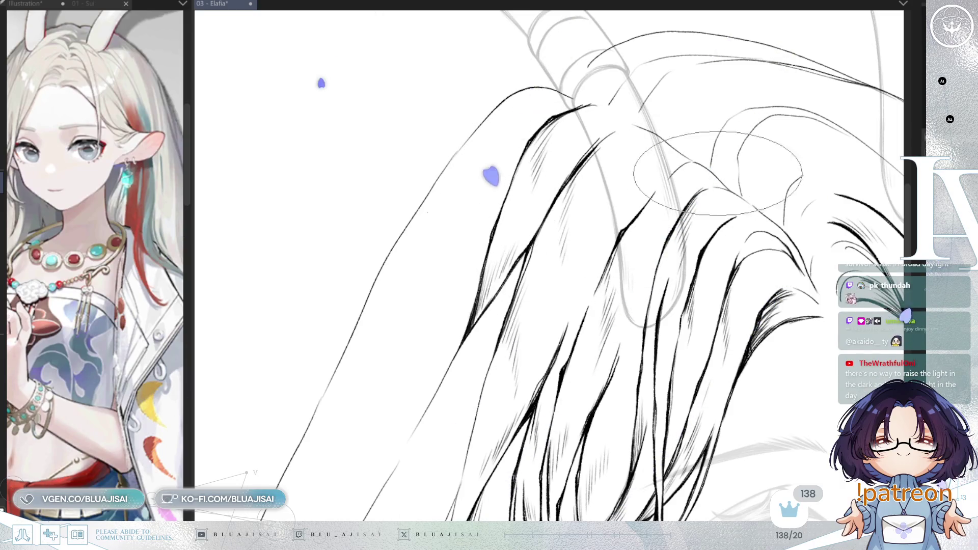
scroll(569, 235, "down", 3)
left_click_drag(864, 222, 820, 240)
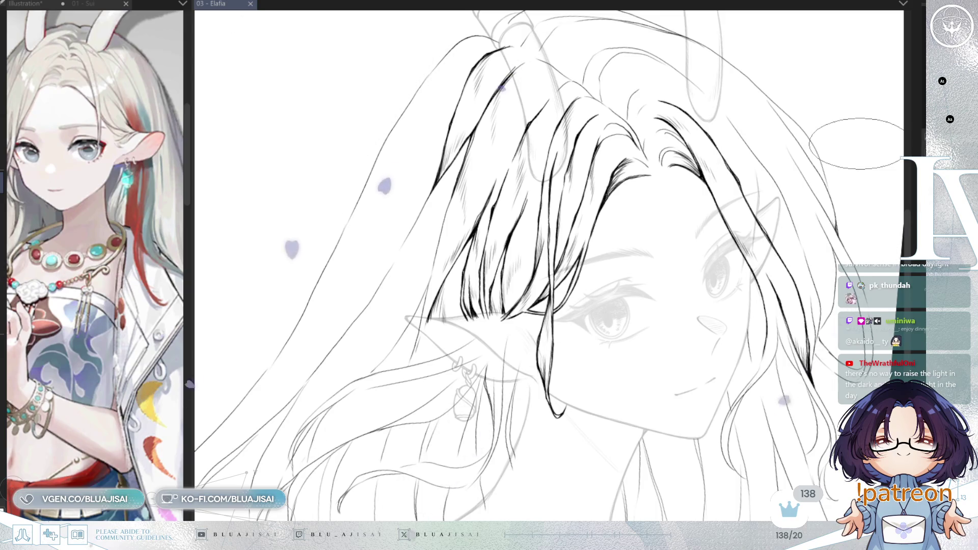
Save the drawing with Ctrl+S and zoom back in on the bangs
key("ctrl+s")
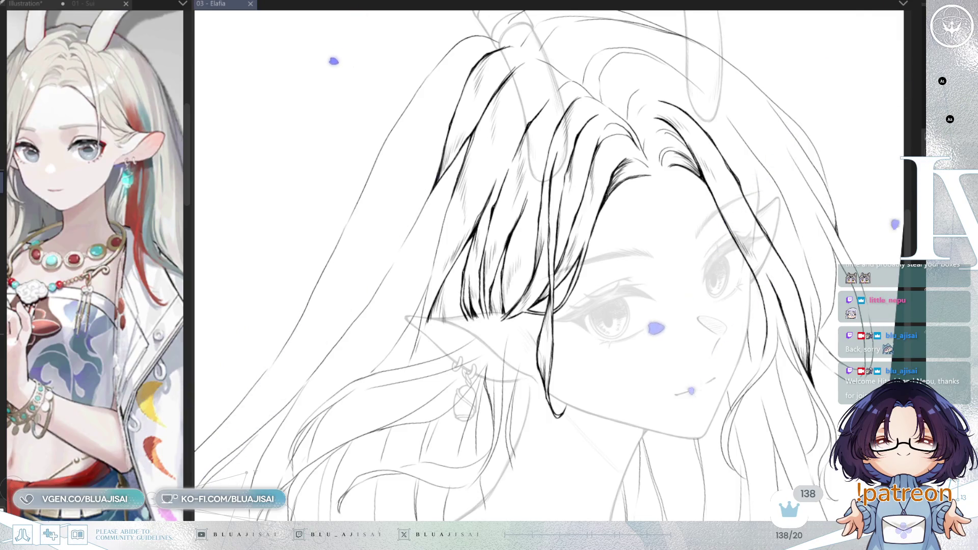
scroll(452, 279, "up", 2)
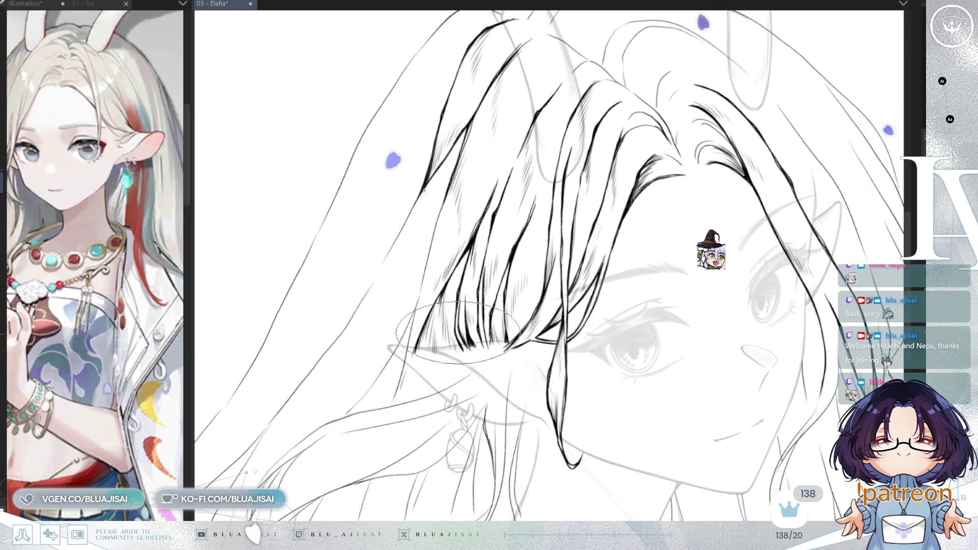
Pan the view across the face toward the long bang strands beside the eye
left_click_drag(450, 276, 498, 261)
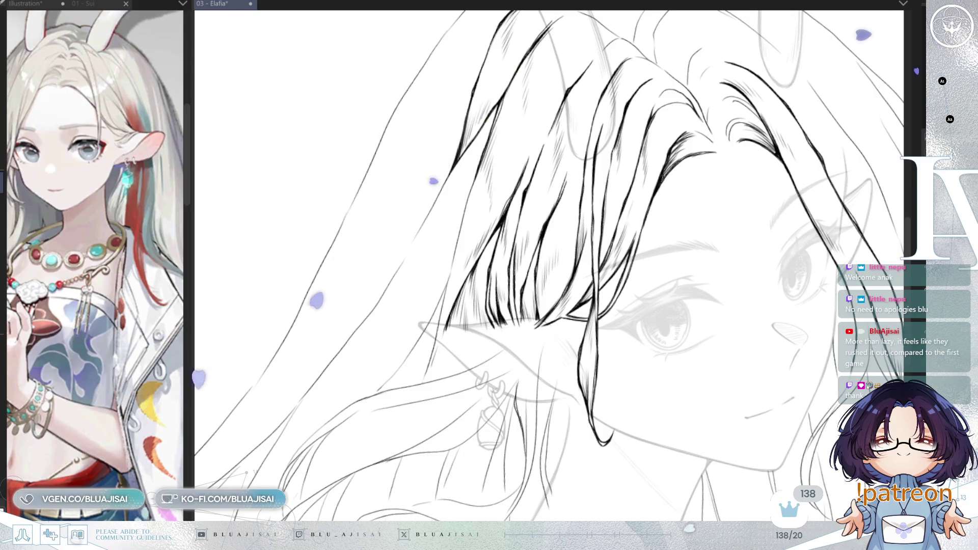
left_click_drag(521, 154, 605, 139)
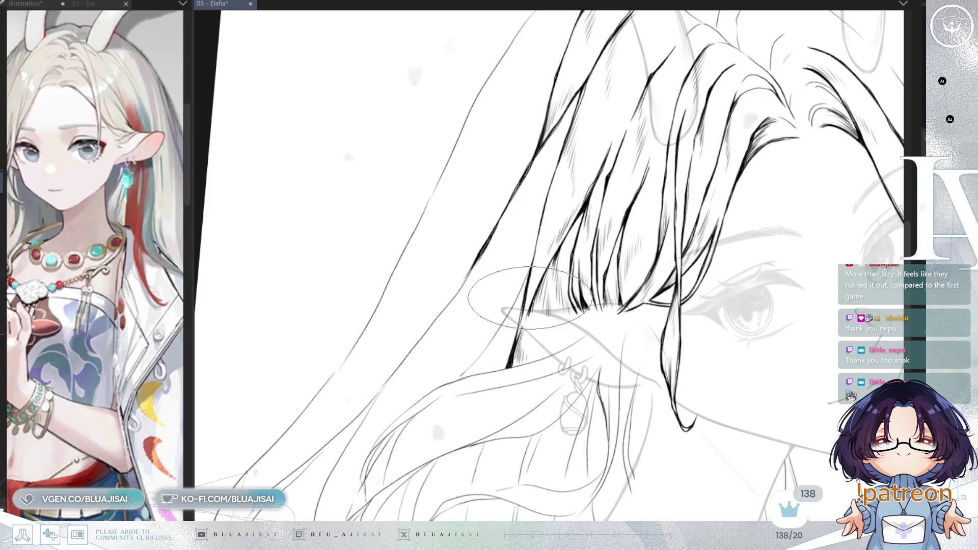
left_click_drag(535, 163, 547, 237)
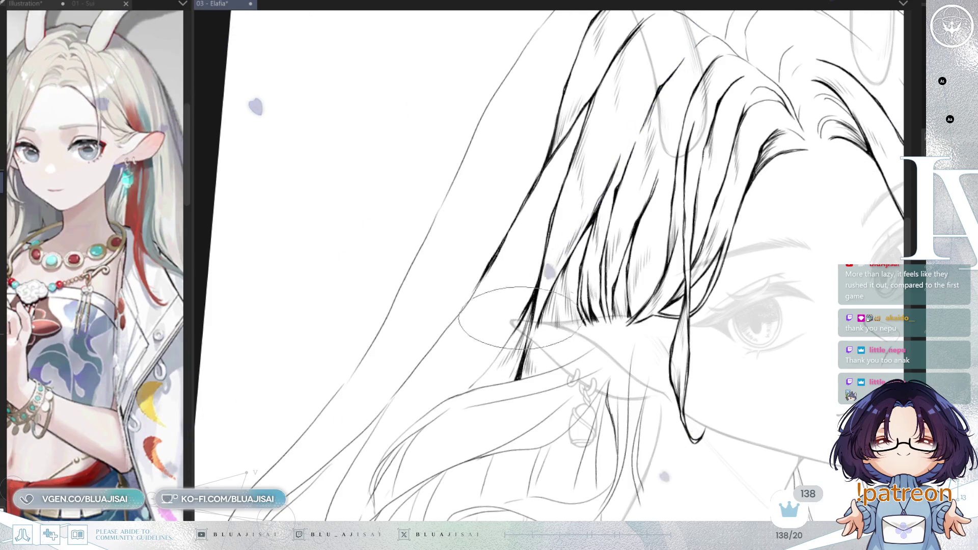
left_click_drag(486, 306, 501, 303)
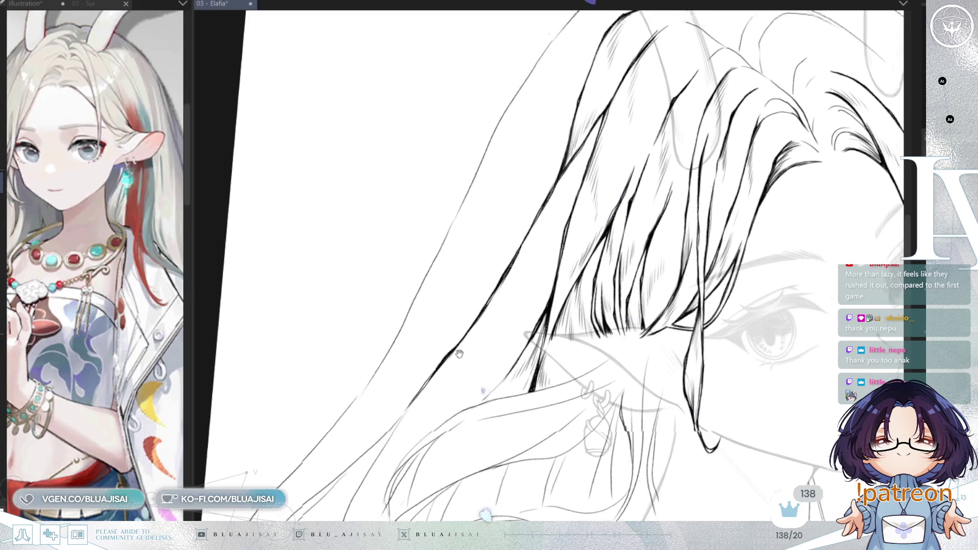
Re-stroke the left outer hair strand thicker, then turn the canvas back upright
scroll(418, 382, "up", 5)
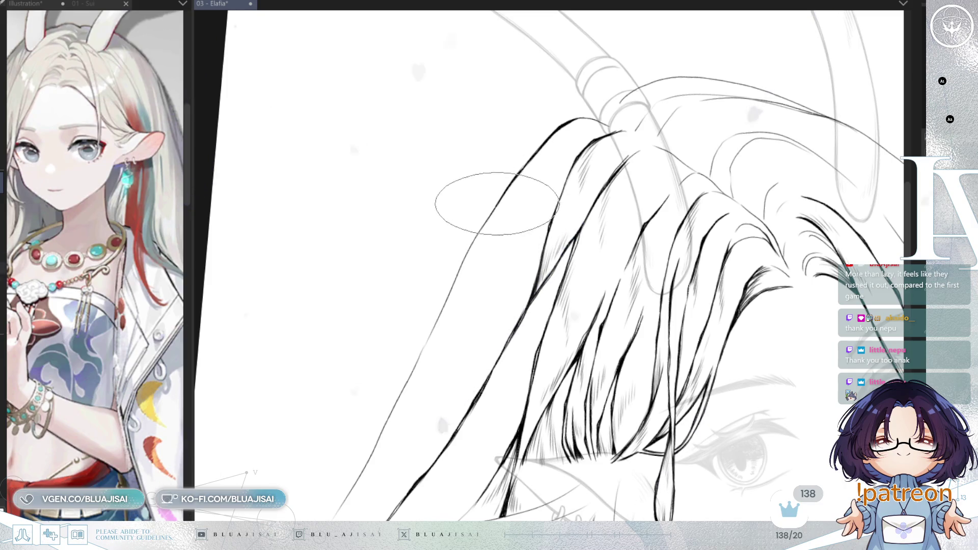
mouse_move(453, 279)
left_mouse_down()
mouse_move(403, 396)
mouse_move(404, 343)
mouse_move(447, 289)
left_mouse_up()
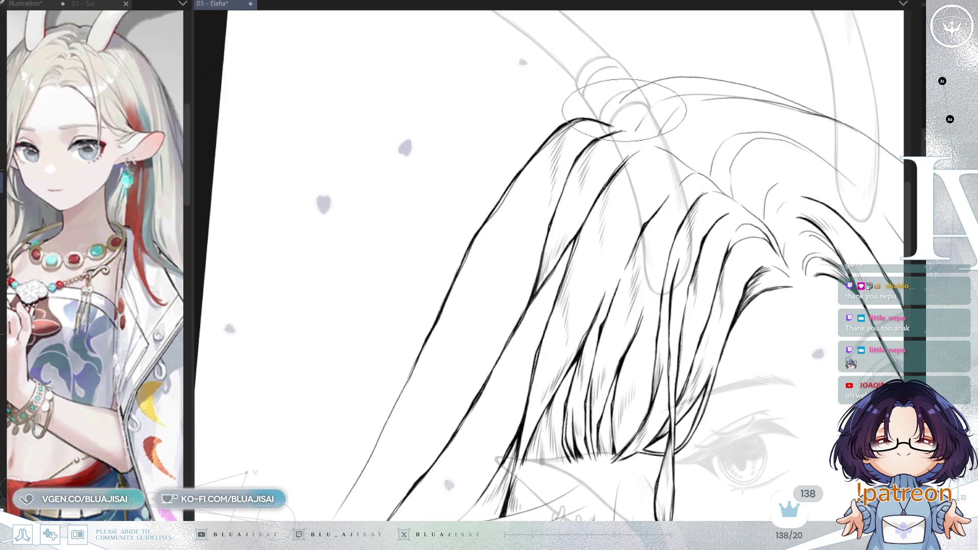
scroll(601, 125, "down", 2)
key("minus")
key("minus")
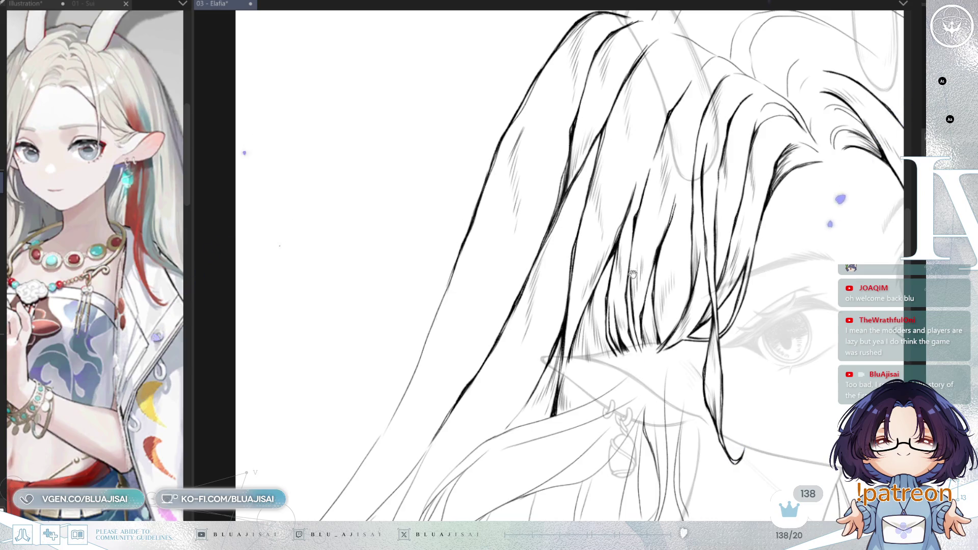
Ink a short strand and extend it down the hair lock below the ear
left_click_drag(626, 293, 675, 167)
left_click_drag(597, 301, 547, 317)
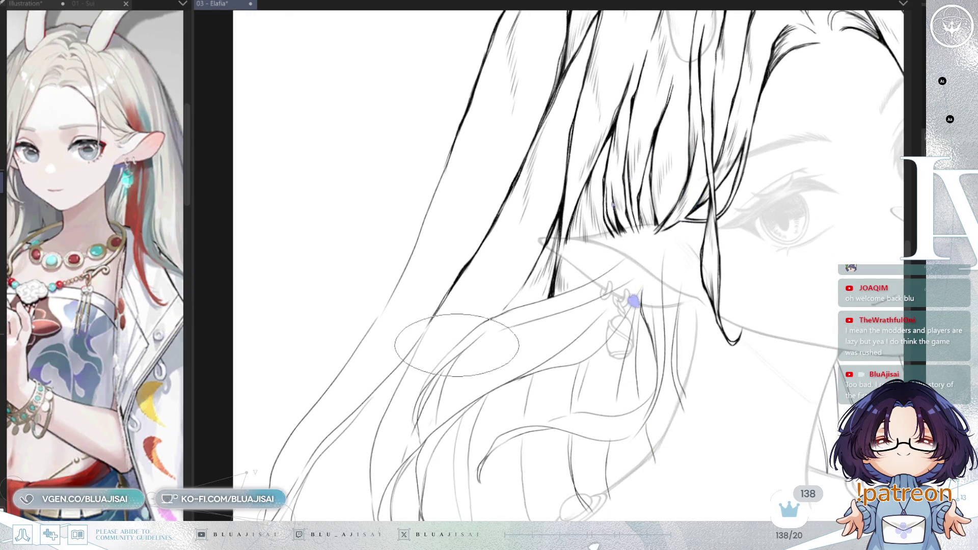
scroll(462, 341, "up", 2)
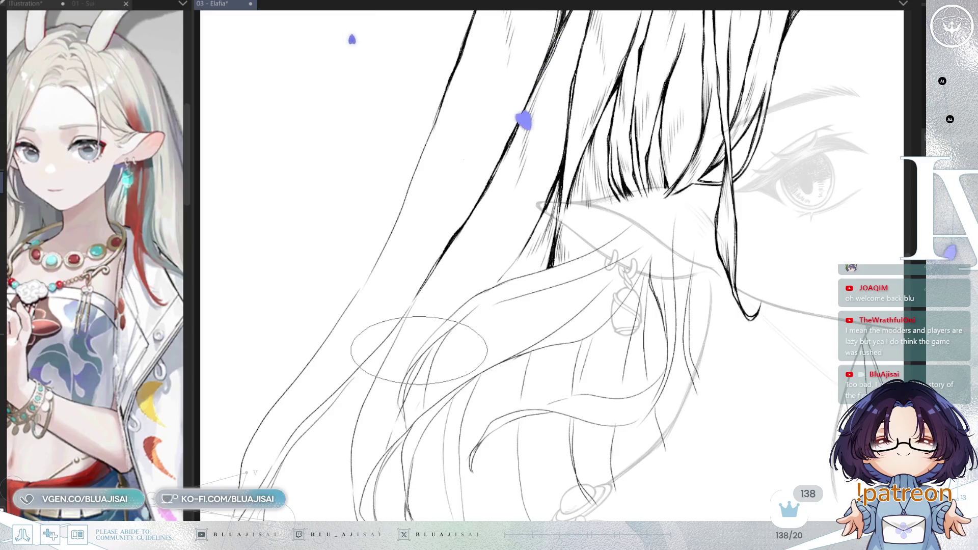
left_click_drag(456, 306, 611, 238)
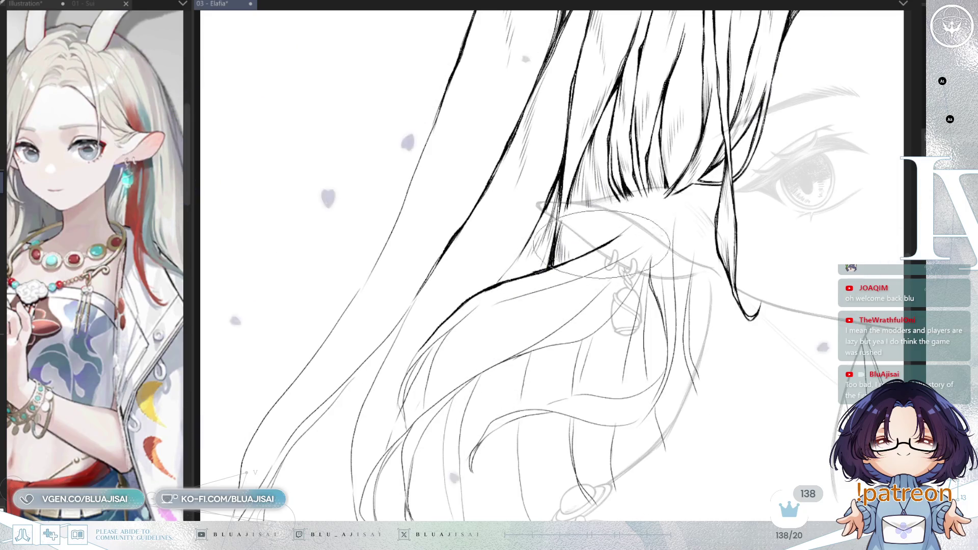
mouse_move(414, 360)
left_mouse_down()
mouse_move(400, 427)
mouse_move(408, 367)
mouse_move(404, 419)
mouse_move(403, 408)
left_mouse_up()
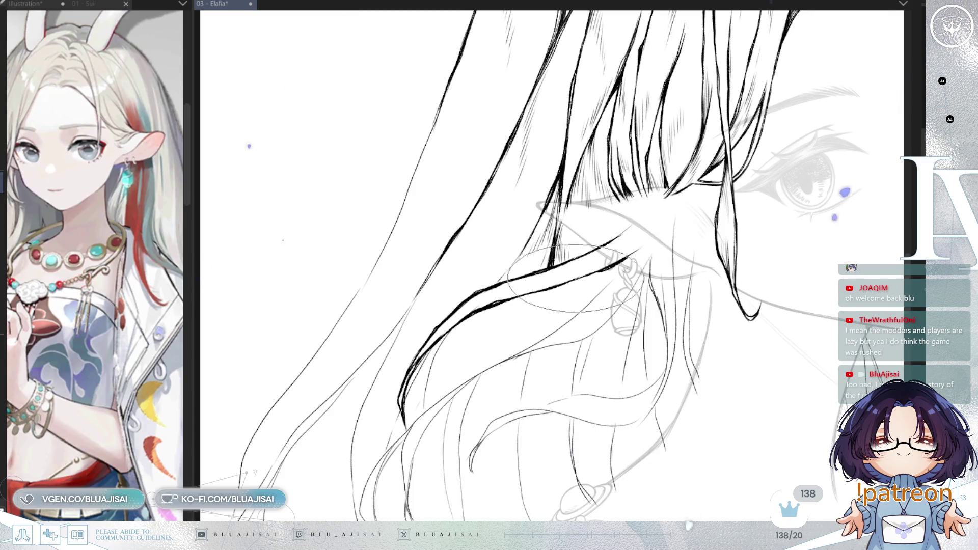
Rotate, pan and zoom the view to frame the hanging lock upright
mouse_move(601, 265)
left_mouse_down()
mouse_move(621, 209)
mouse_move(596, 214)
left_mouse_up()
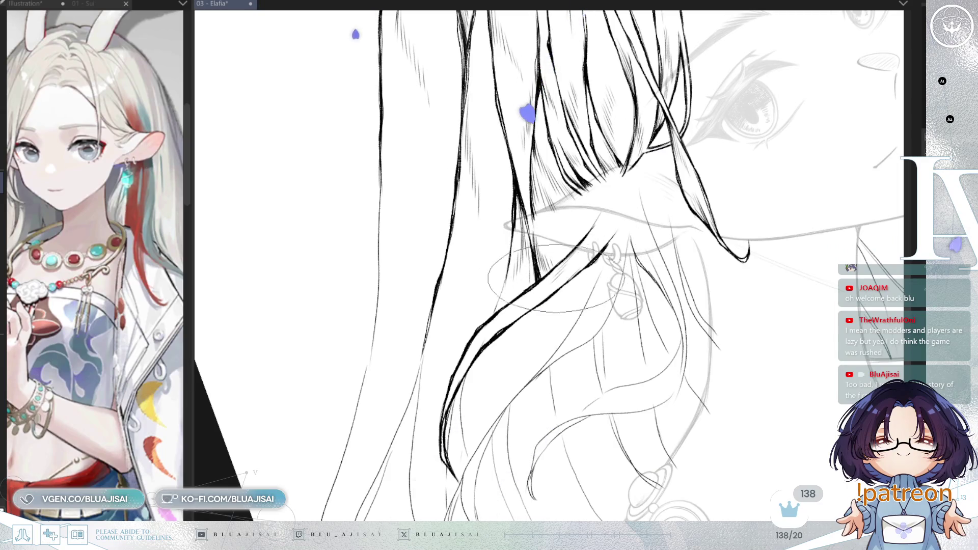
left_click_drag(549, 283, 443, 284)
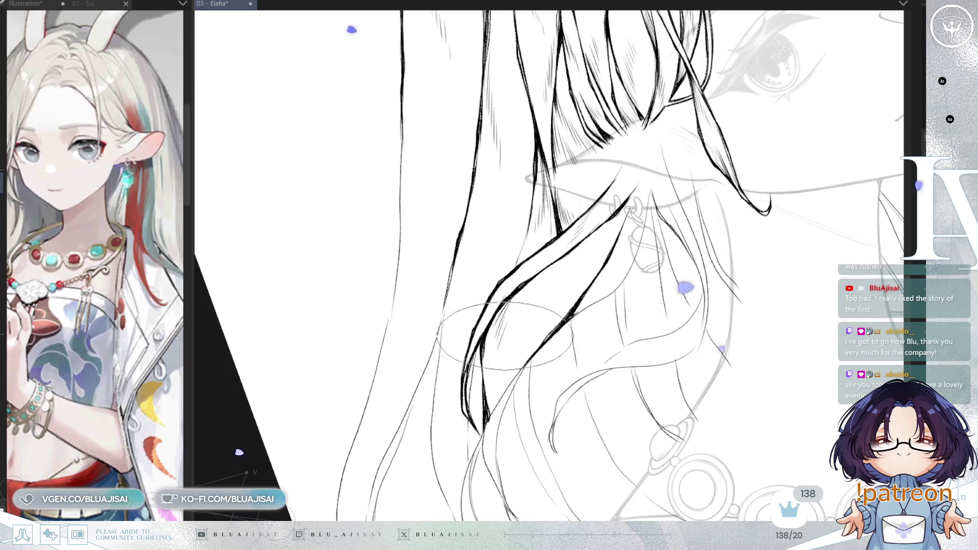
left_click_drag(527, 269, 494, 302)
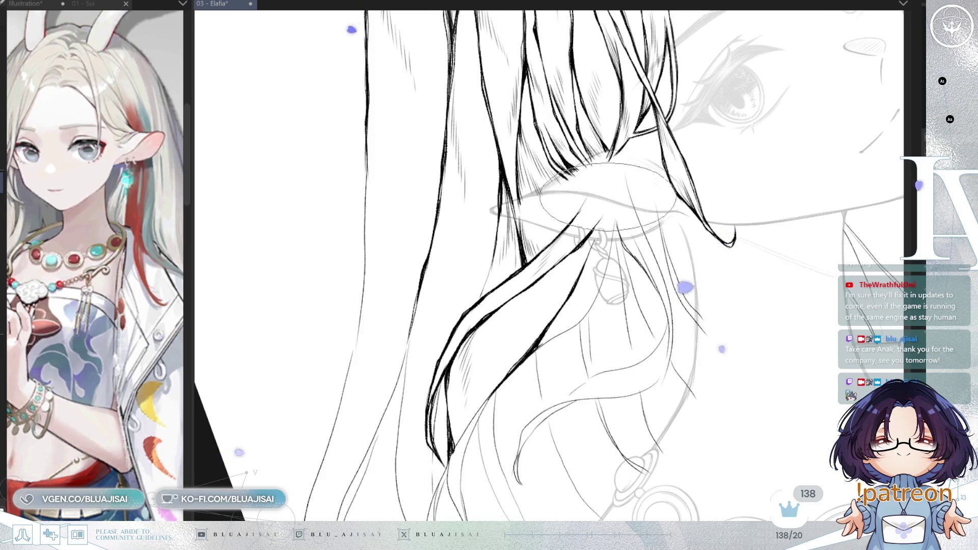
left_click_drag(550, 265, 499, 204)
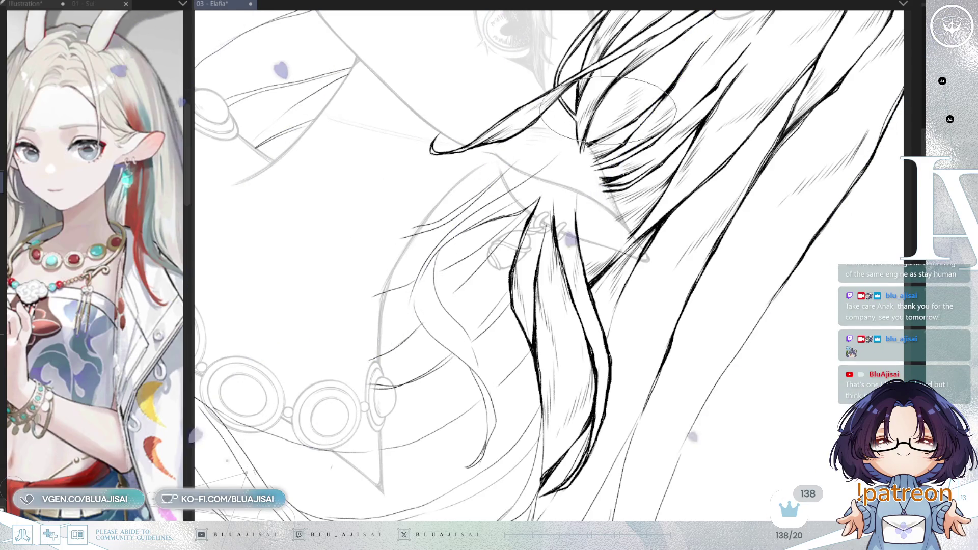
Ink a longer, darker strand on the lock below the ear and mirror the canvas to check it
key("r")
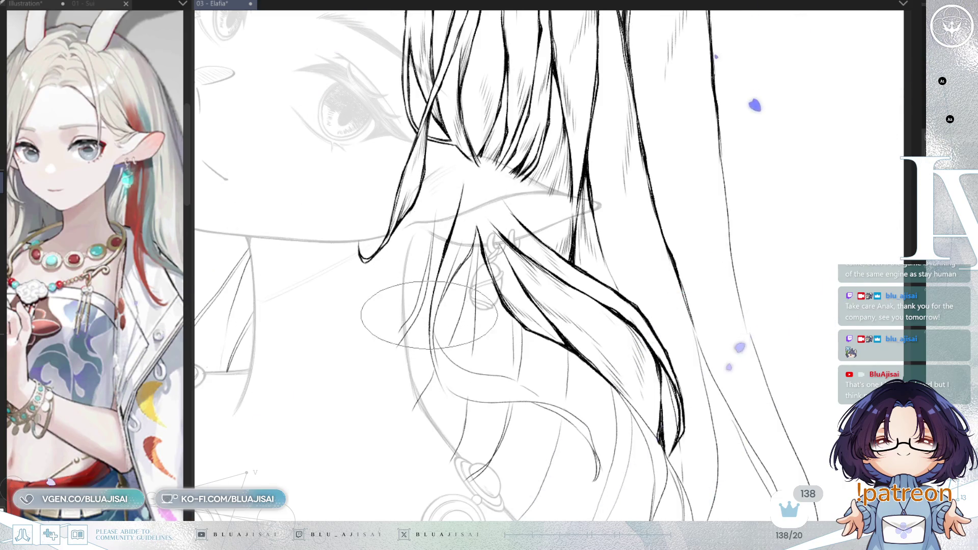
left_click_drag(432, 298, 427, 327)
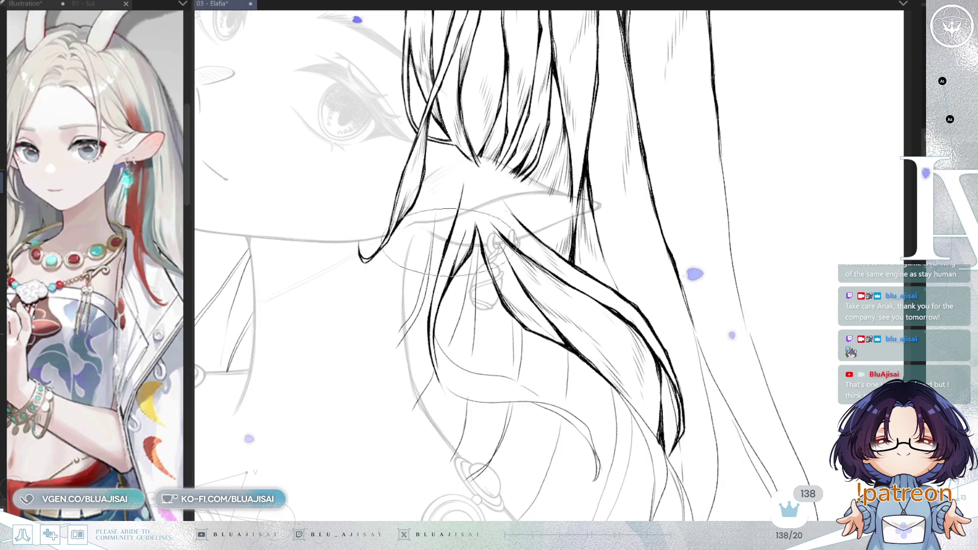
key("h")
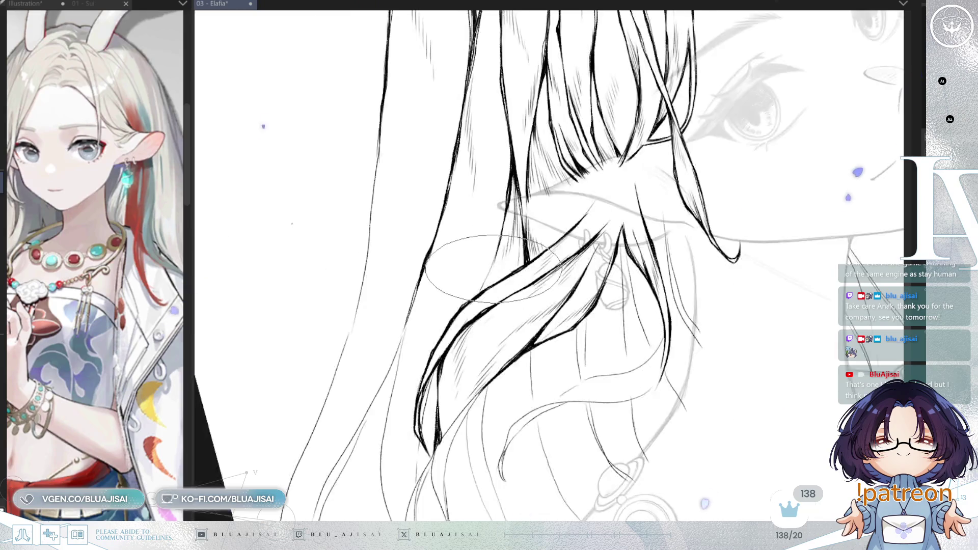
left_click_drag(493, 269, 618, 319)
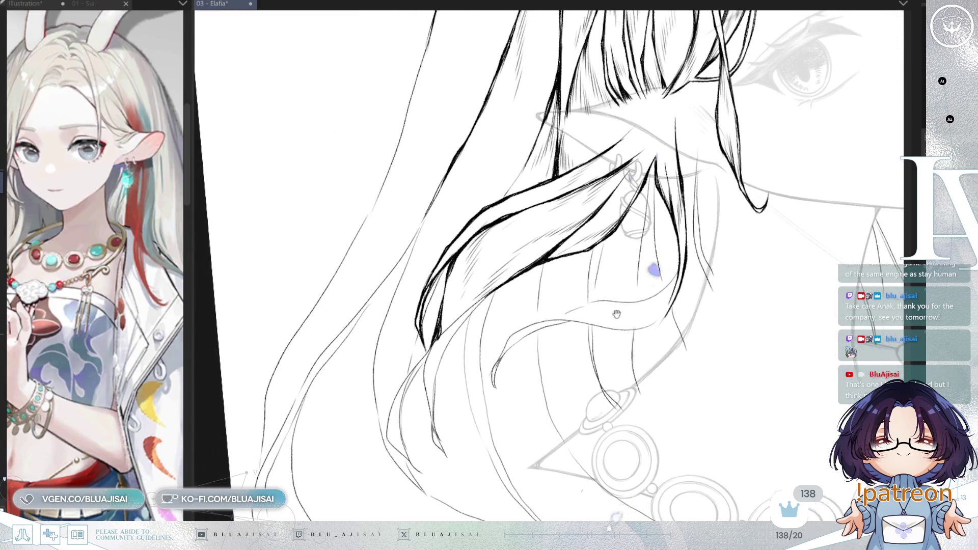
left_click_drag(490, 372, 534, 357)
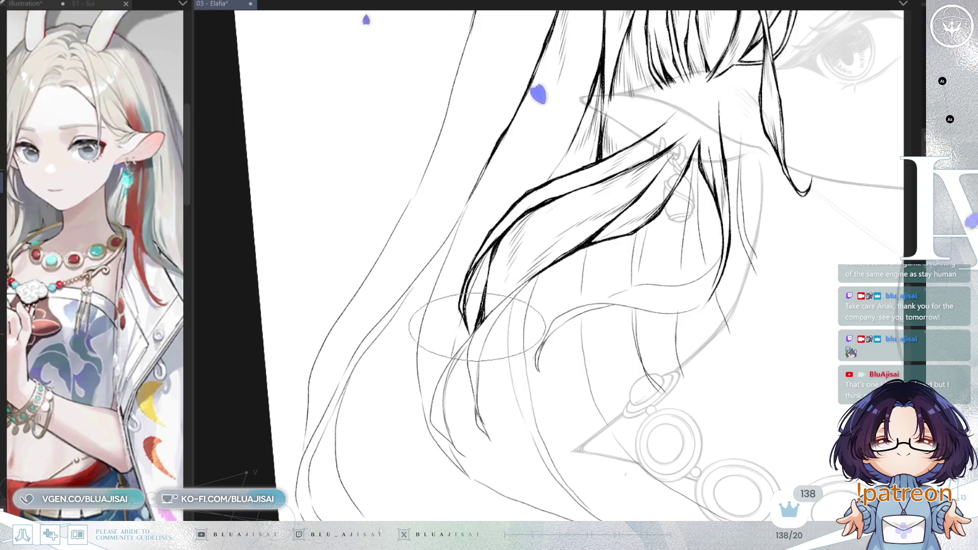
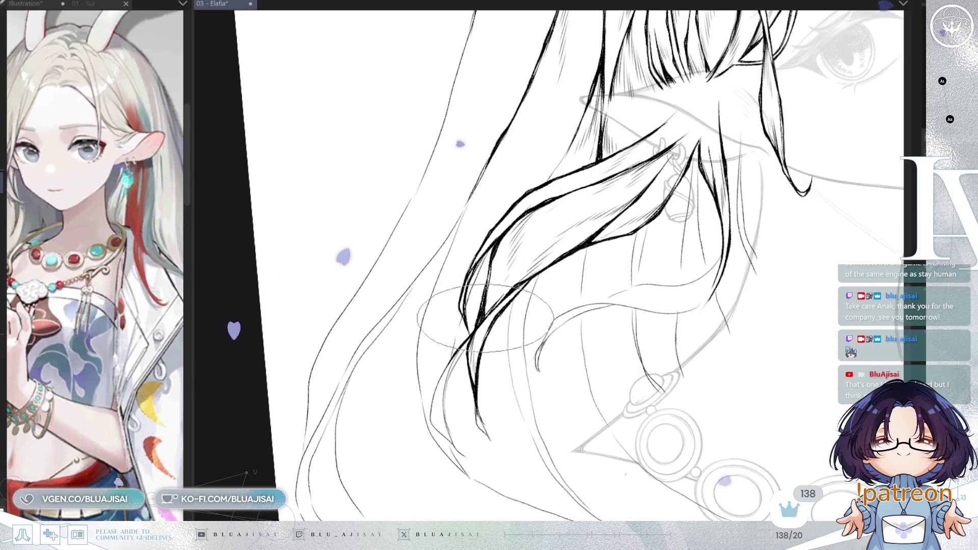
Extend two dark inked hair strands down-left over the sketch's lower hair ends
left_click_drag(463, 391, 461, 328)
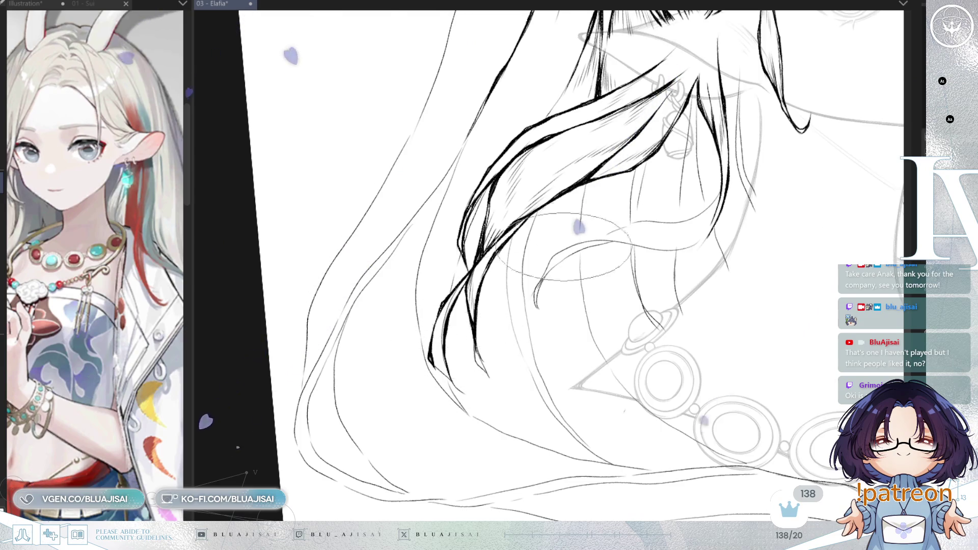
key("h")
left_click_drag(669, 357, 626, 404)
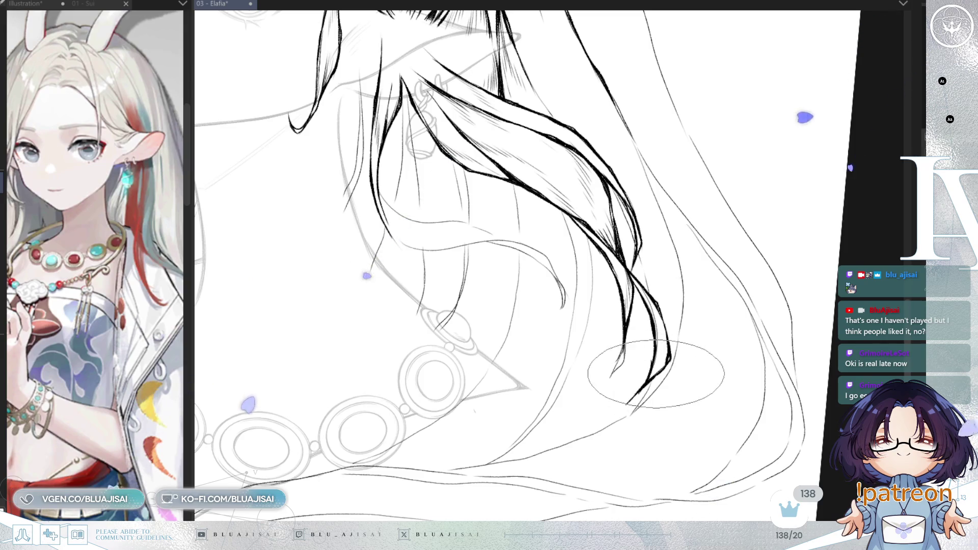
left_click_drag(618, 359, 606, 389)
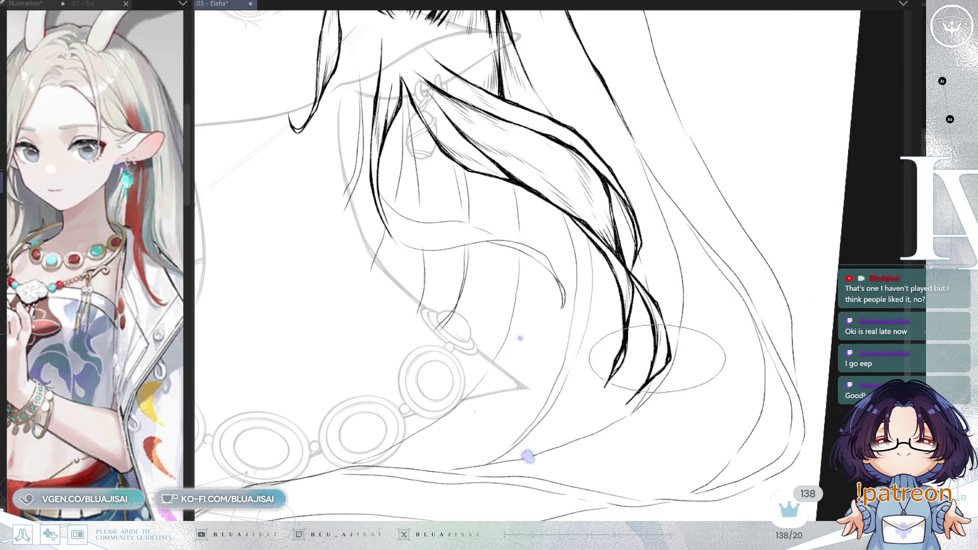
Rotate and zoom the view onto the hair, then save the artwork
mouse_move(661, 366)
left_mouse_down()
mouse_move(632, 359)
mouse_move(558, 205)
left_mouse_up()
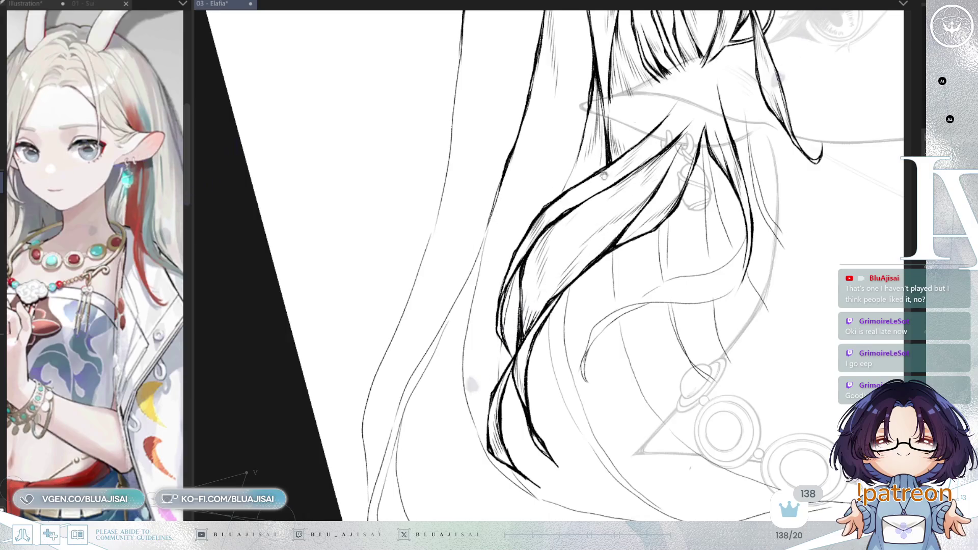
left_click_drag(560, 184, 496, 292)
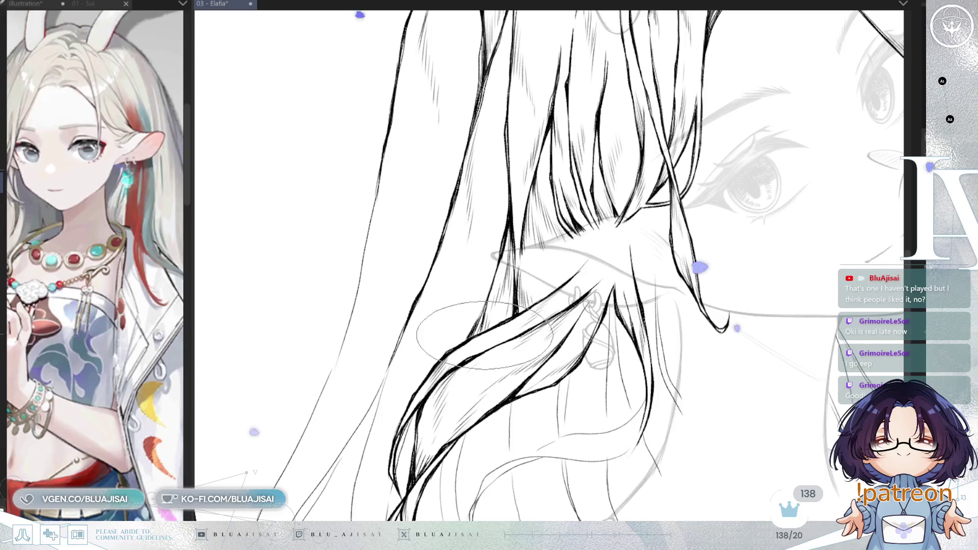
mouse_move(444, 337)
left_mouse_down()
mouse_move(451, 301)
mouse_move(448, 339)
left_mouse_up()
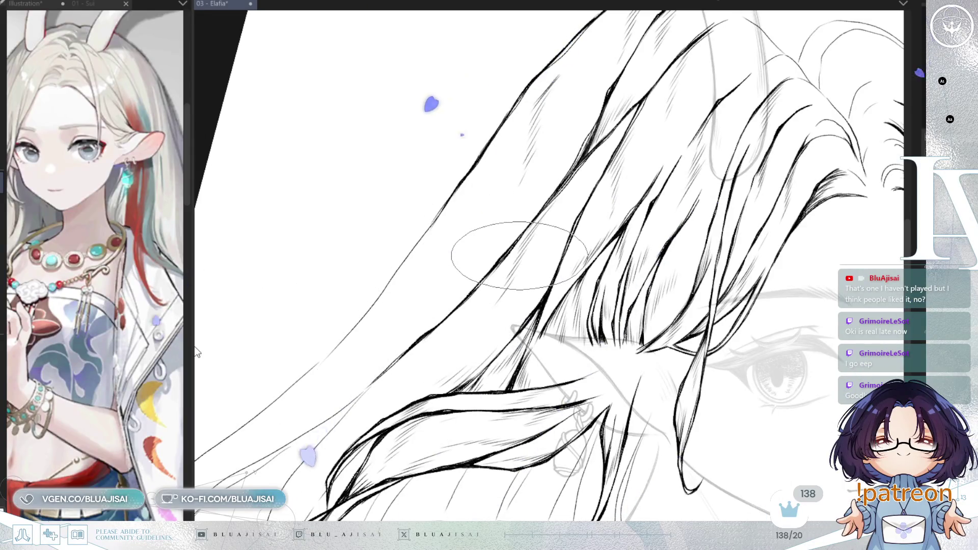
key("ctrl+s")
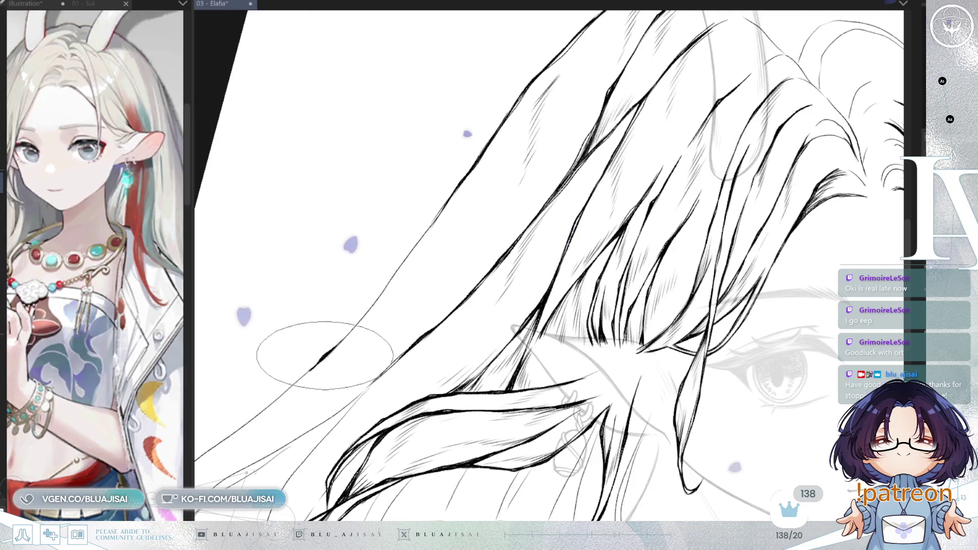
Thicken and darken the outer hair line, adding hatching along the strands
mouse_move(347, 333)
left_mouse_down()
mouse_move(371, 303)
mouse_move(354, 295)
mouse_move(365, 308)
mouse_move(354, 297)
mouse_move(385, 287)
mouse_move(400, 266)
left_mouse_up()
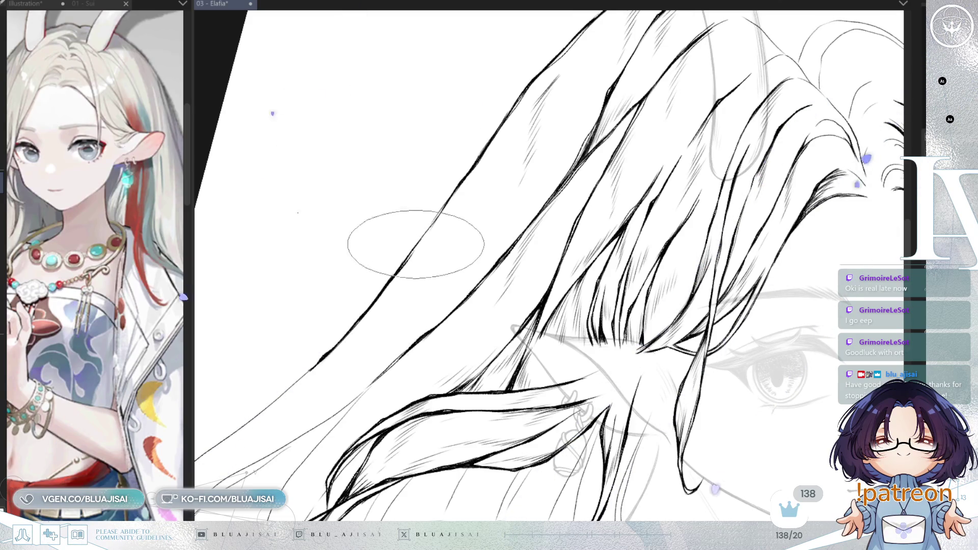
left_click_drag(435, 219, 441, 212)
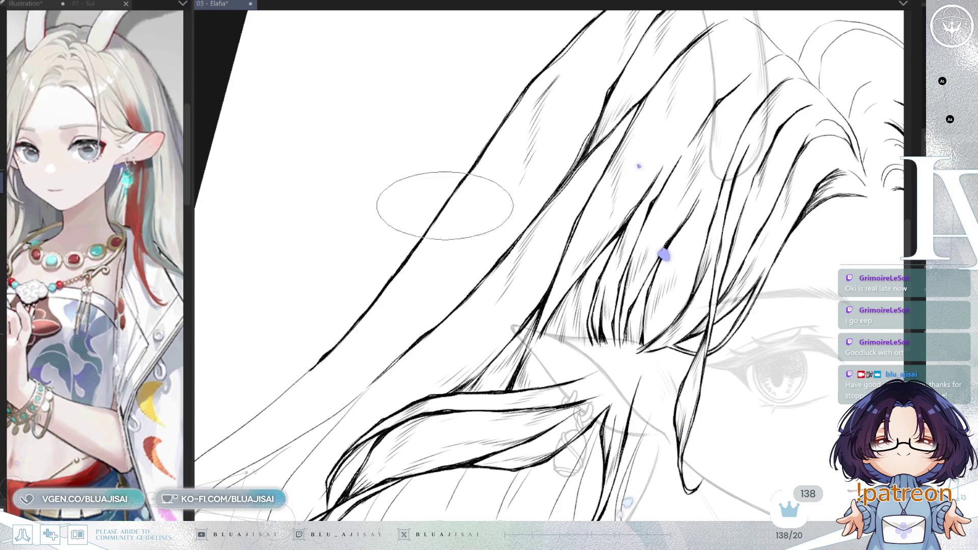
mouse_move(382, 331)
left_mouse_down()
mouse_move(458, 251)
mouse_move(404, 316)
mouse_move(393, 338)
mouse_move(405, 346)
left_mouse_up()
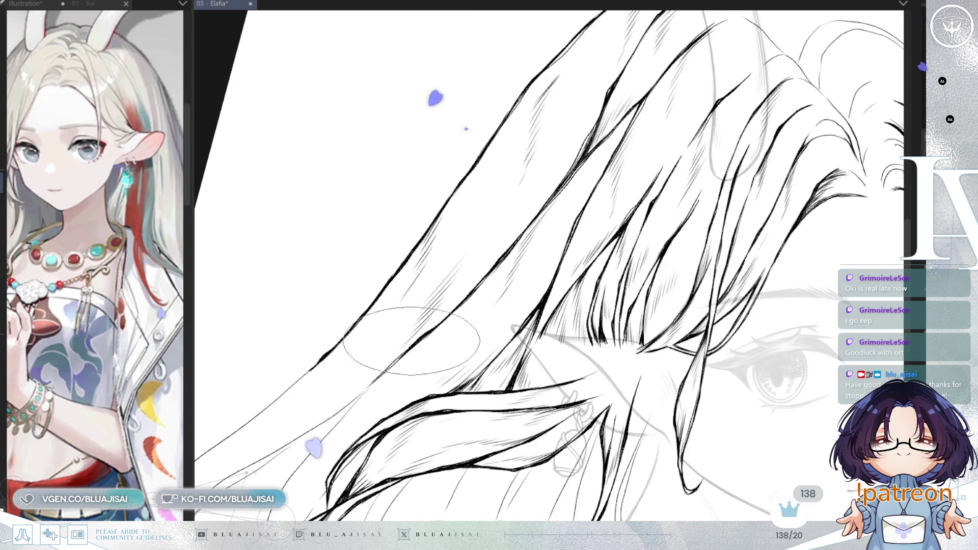
With the strands turned vertical, ink the lower hair line thicker
left_click_drag(535, 168, 625, 153)
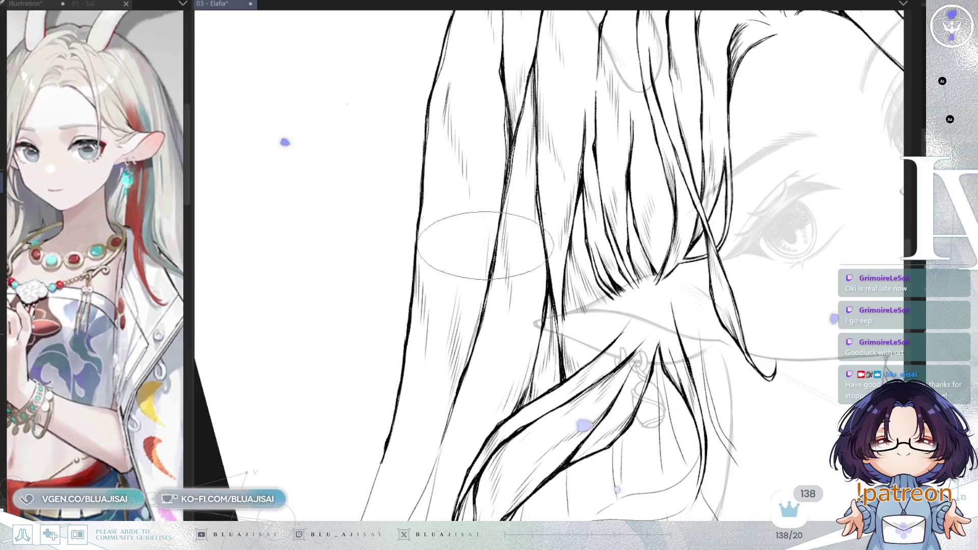
left_click_drag(445, 344, 456, 304)
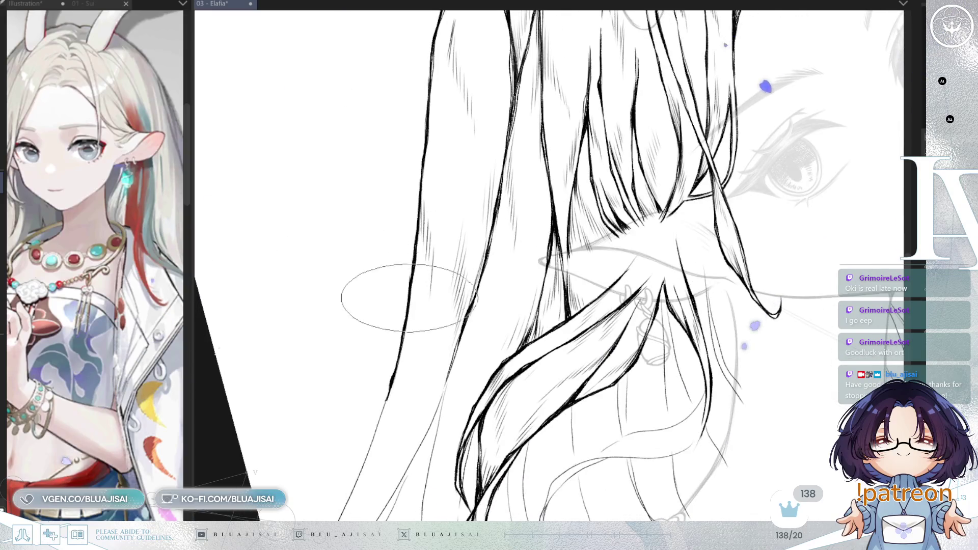
left_click_drag(403, 398, 453, 272)
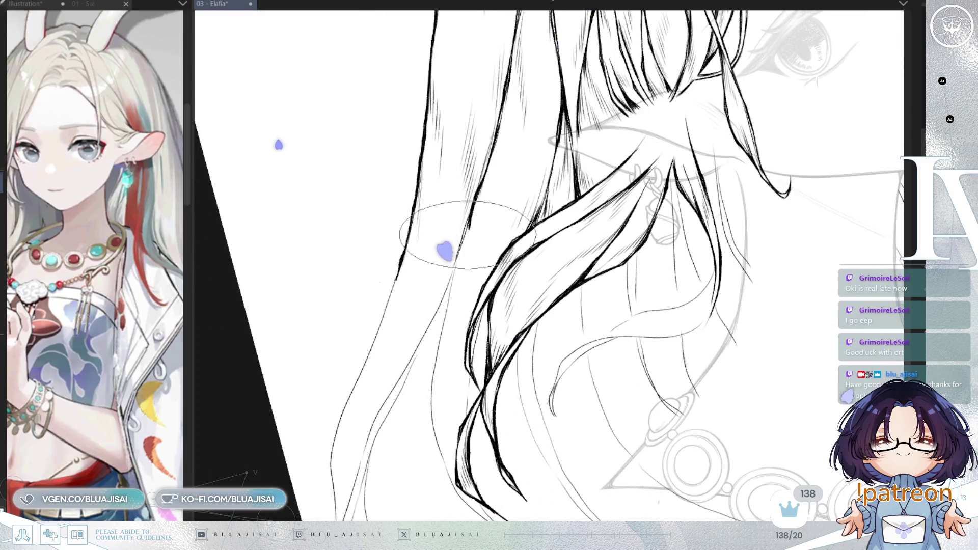
left_click_drag(464, 237, 417, 346)
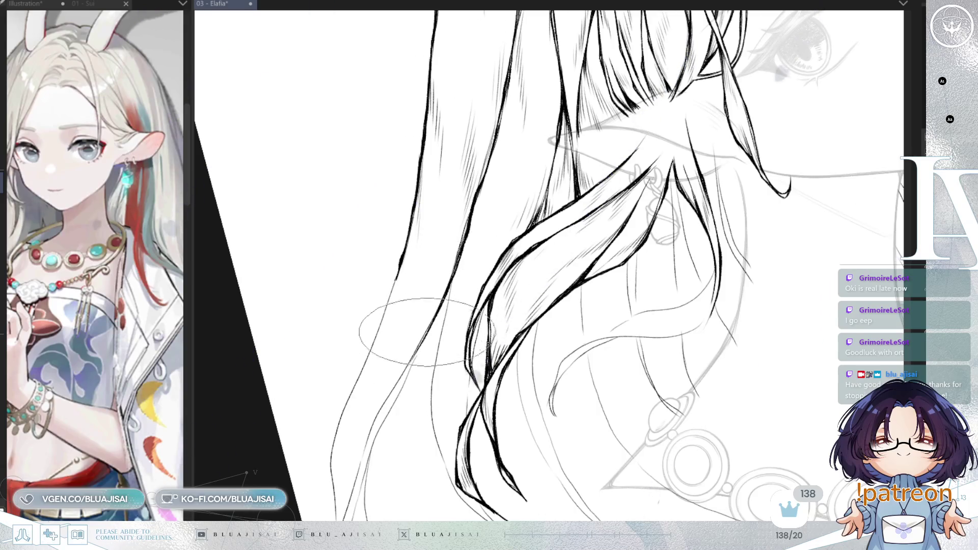
scroll(418, 334, "down", 5)
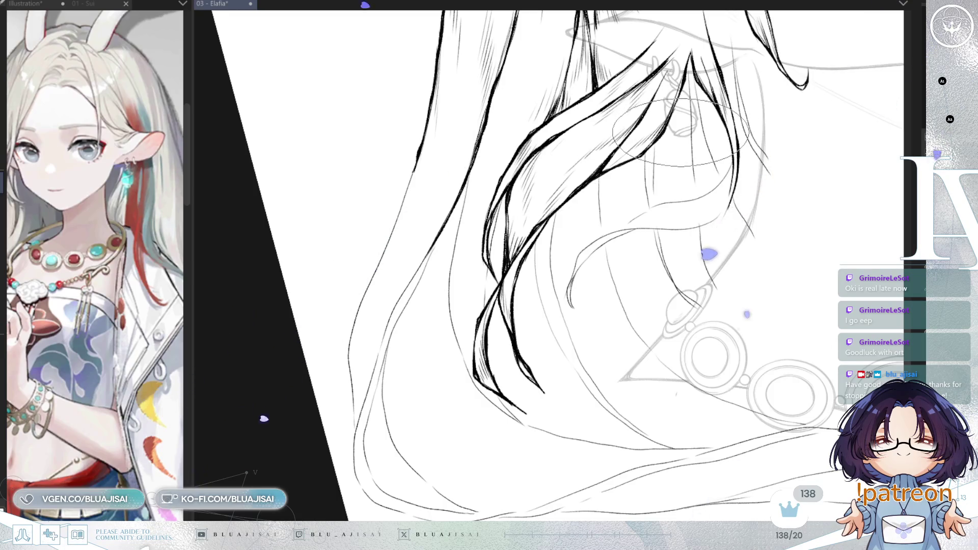
mouse_move(647, 163)
left_mouse_down()
mouse_move(524, 185)
mouse_move(565, 256)
left_mouse_up()
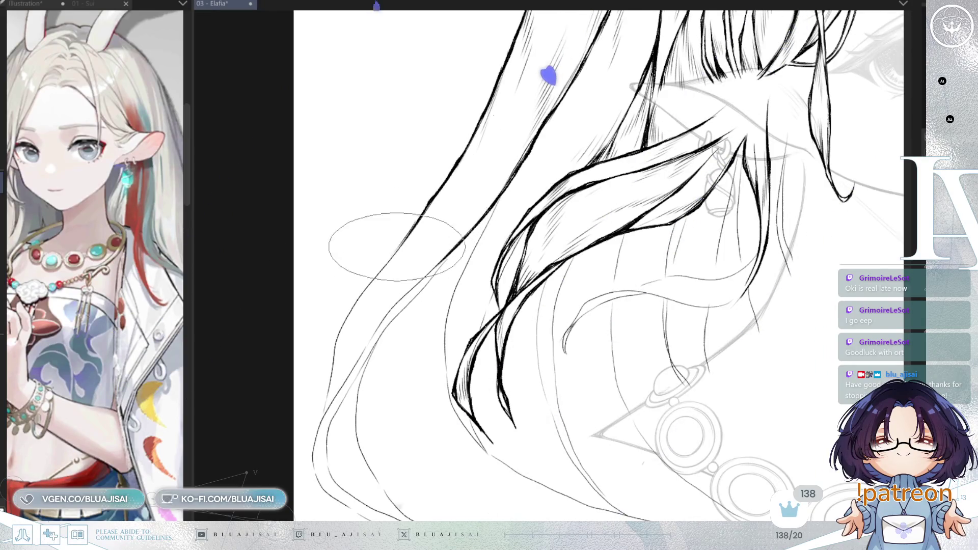
Ink the long outer left strand's contour thicker down toward its lower tip
mouse_move(428, 208)
left_mouse_down()
mouse_move(328, 345)
mouse_move(320, 413)
left_mouse_up()
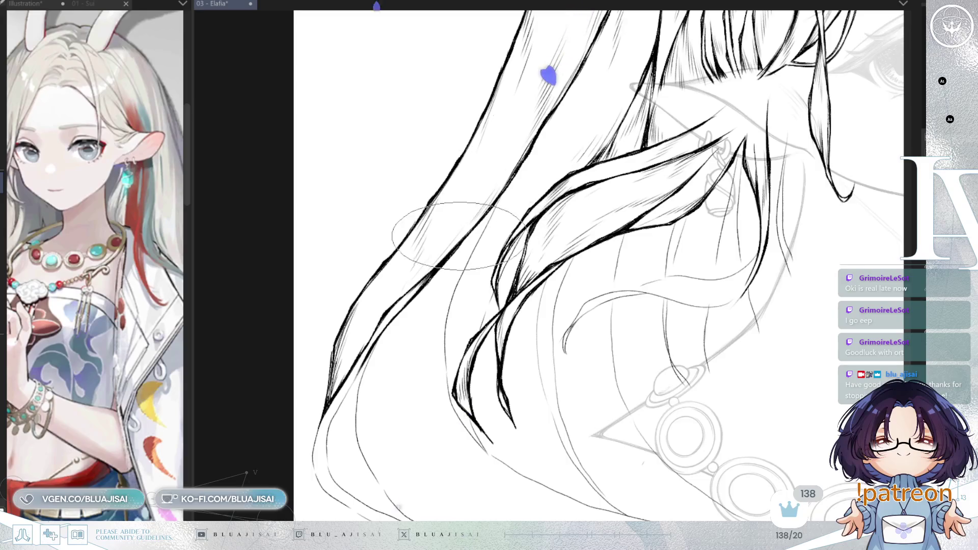
left_click_drag(422, 303, 414, 294)
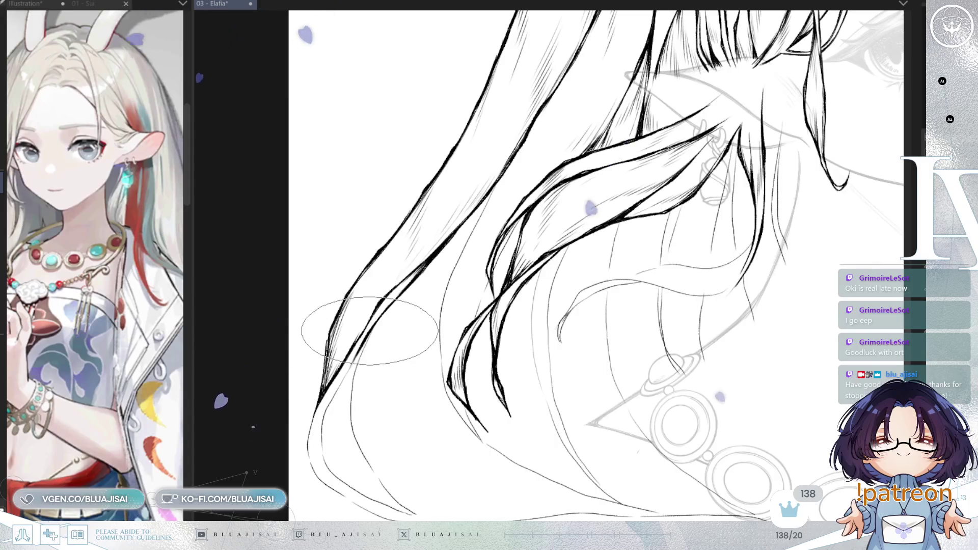
mouse_move(367, 330)
left_mouse_down()
mouse_move(275, 295)
mouse_move(261, 209)
mouse_move(272, 299)
left_mouse_up()
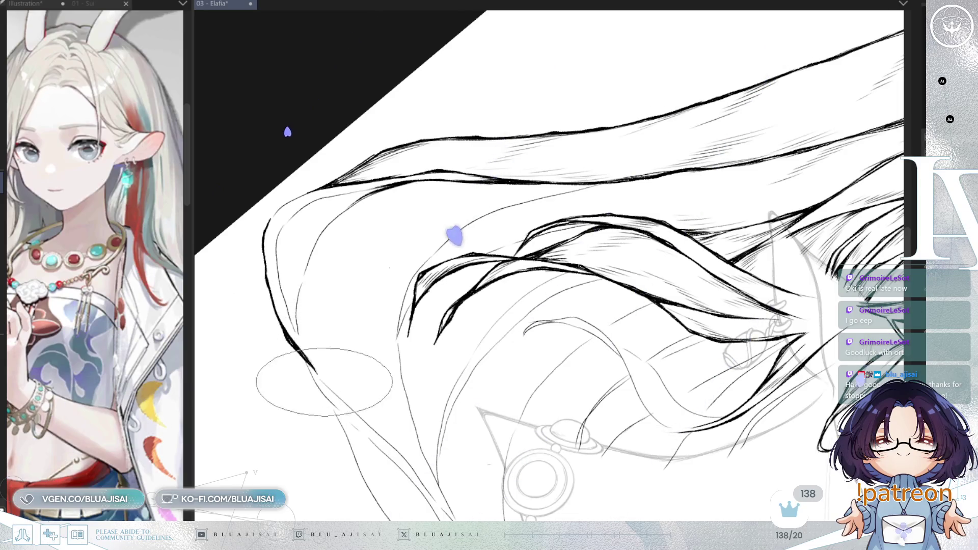
Darken the outer hair line and add light hatching along its curve
left_click_drag(279, 266, 286, 304)
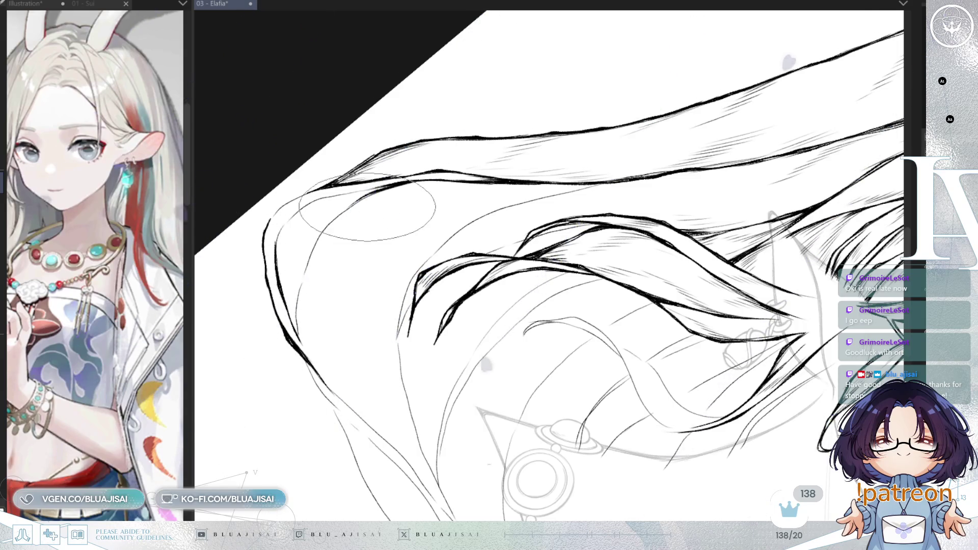
key("asciicircum")
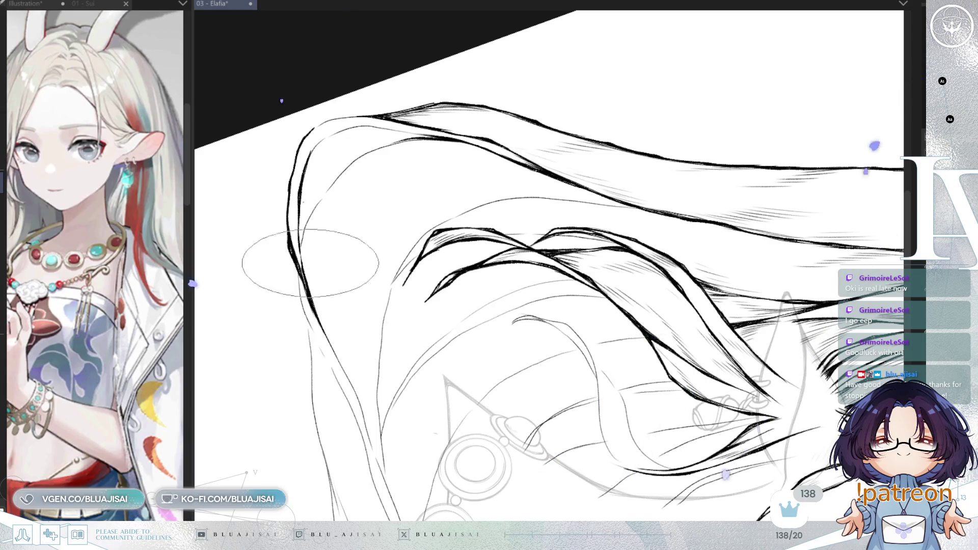
key("asciicircum")
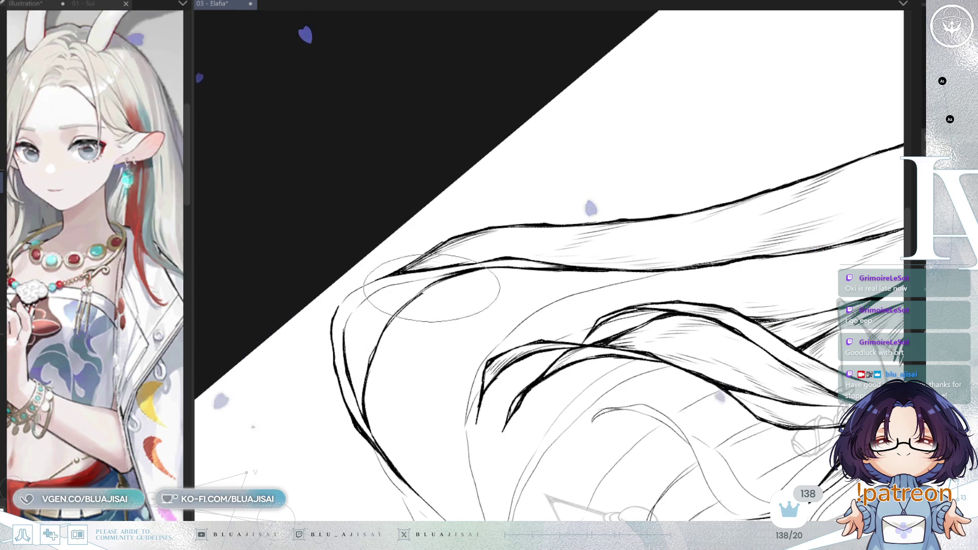
key("minus")
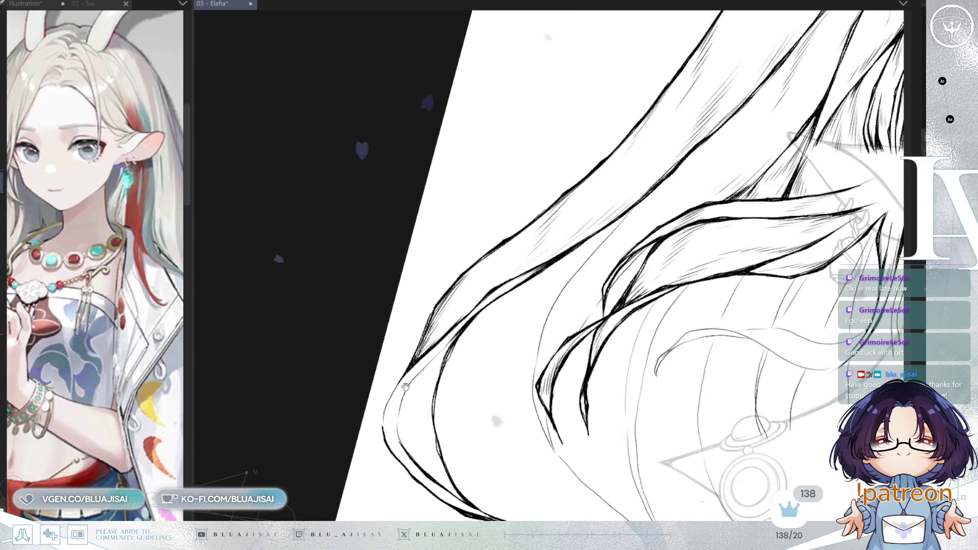
left_click_drag(405, 387, 293, 293)
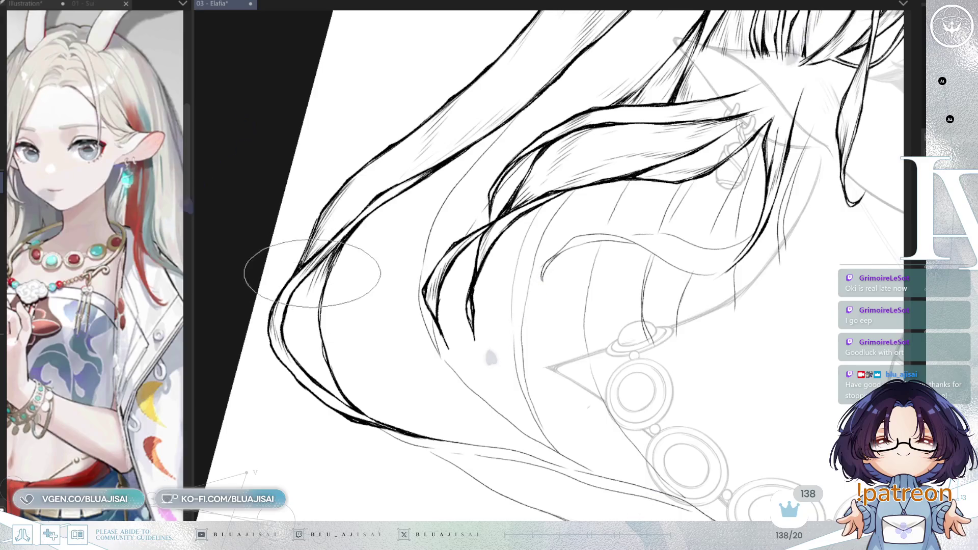
mouse_move(296, 330)
left_mouse_down()
mouse_move(316, 383)
mouse_move(320, 291)
left_mouse_up()
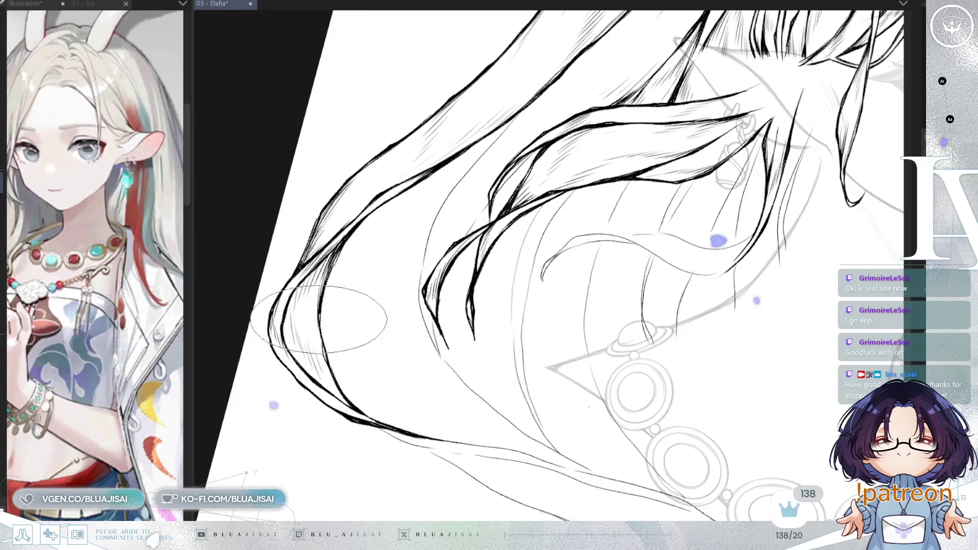
Ink the strand sweeping past the necklace with a dark outline and short hatch strokes
key("h")
scroll(682, 268, "down", 5)
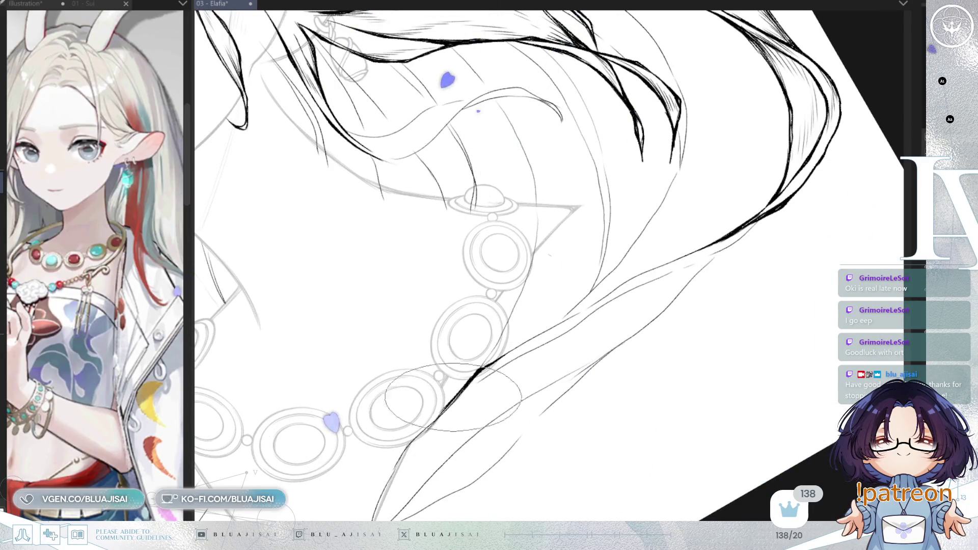
mouse_move(434, 423)
left_mouse_down()
mouse_move(425, 407)
mouse_move(415, 428)
mouse_move(471, 421)
mouse_move(524, 393)
mouse_move(491, 349)
mouse_move(479, 372)
mouse_move(656, 266)
left_mouse_up()
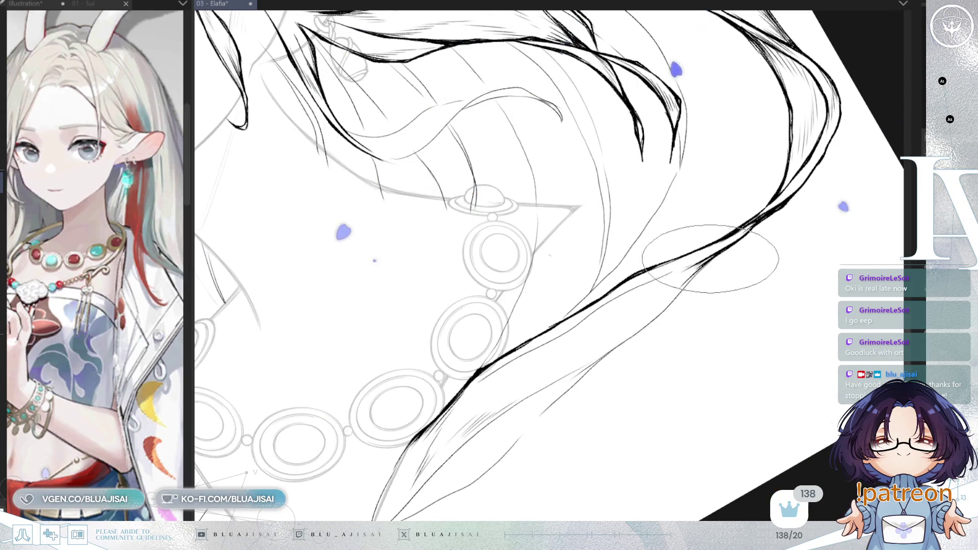
left_click_drag(699, 265, 678, 298)
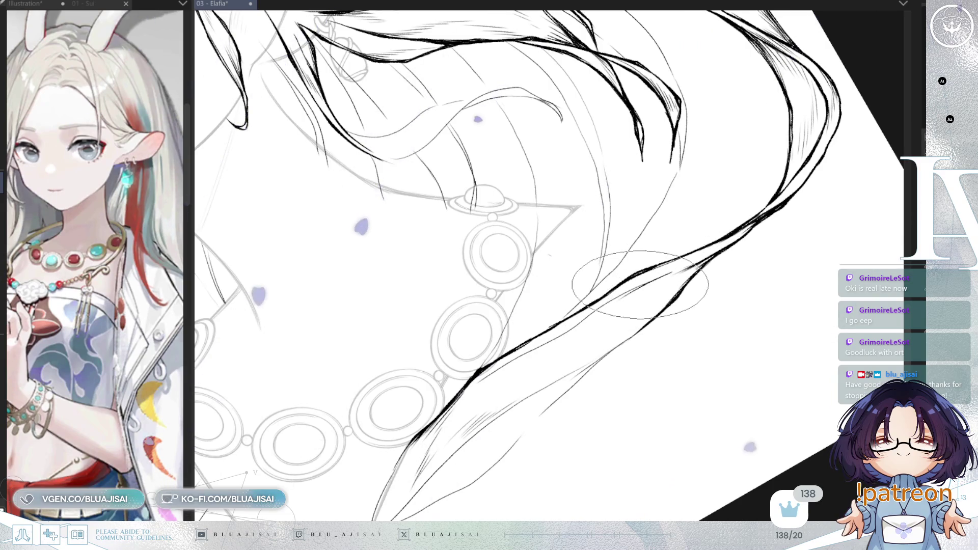
left_click_drag(630, 304, 611, 312)
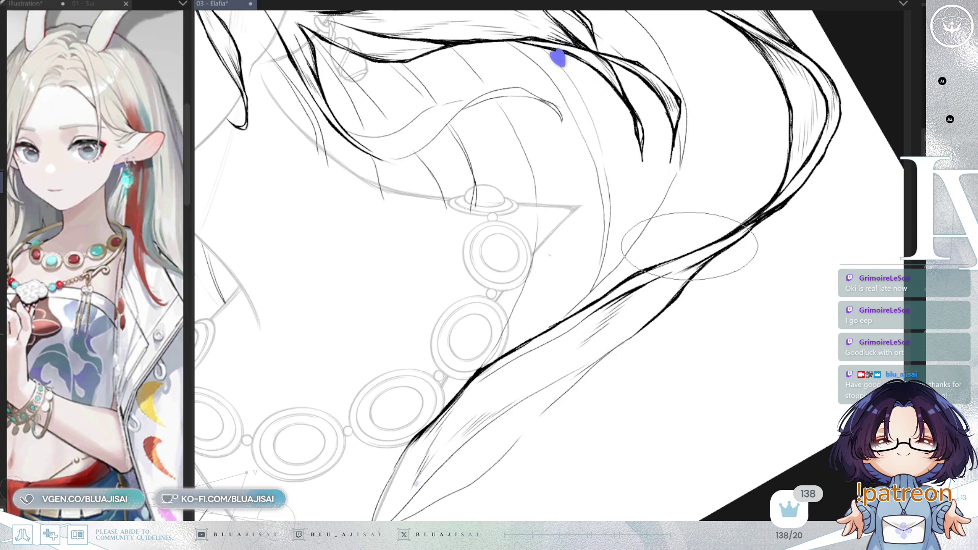
Begin new strand lines near the lower hair tip
left_click_drag(690, 246, 666, 294)
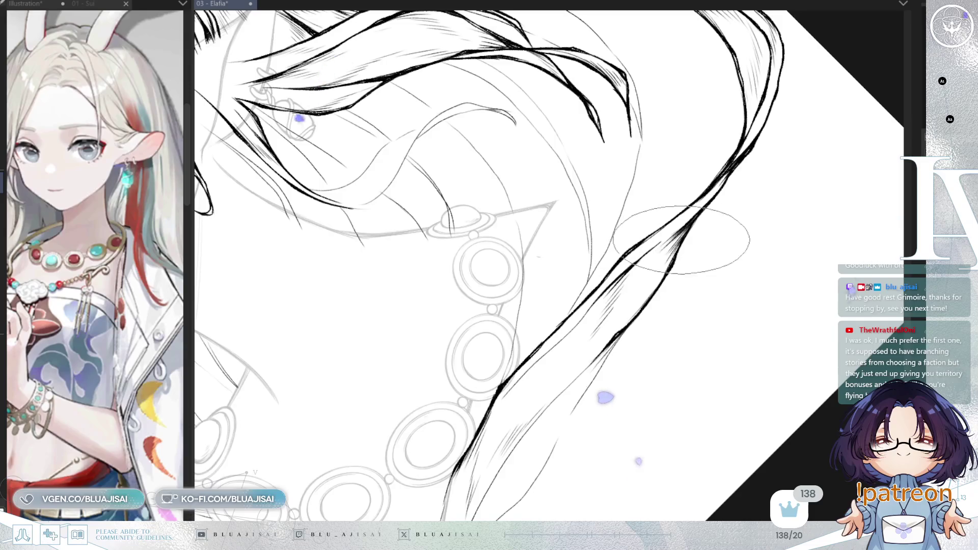
left_click_drag(594, 340, 620, 279)
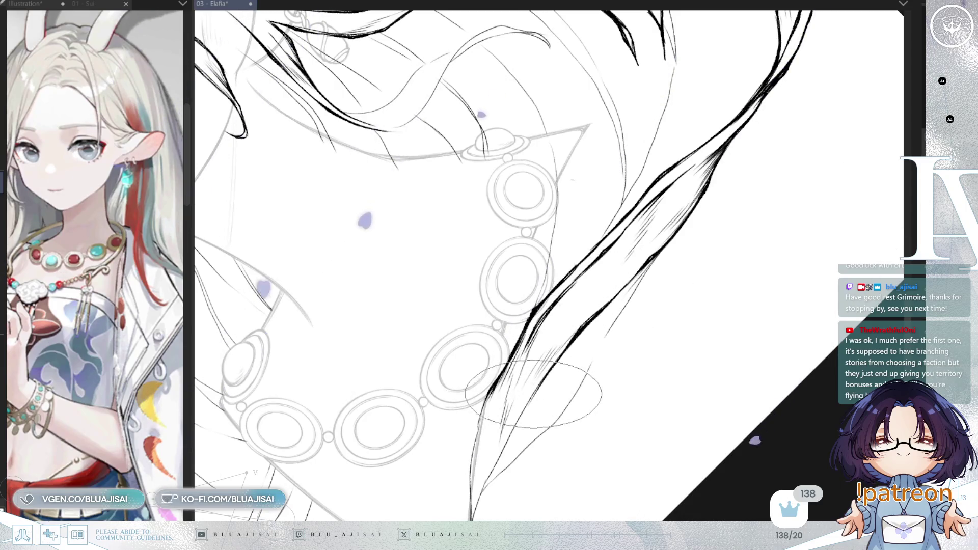
left_click_drag(567, 349, 644, 312)
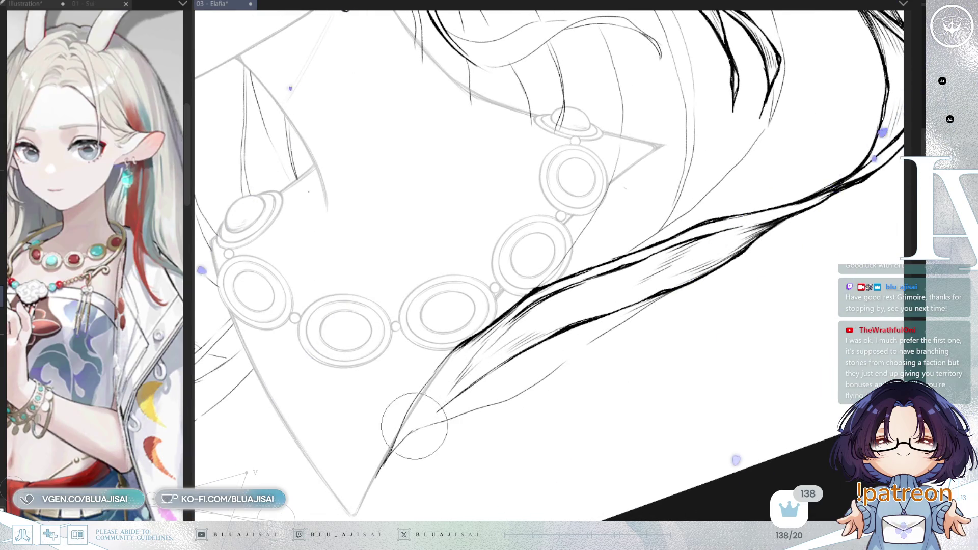
mouse_move(448, 406)
left_mouse_down()
mouse_move(437, 387)
mouse_move(480, 389)
mouse_move(548, 368)
left_mouse_up()
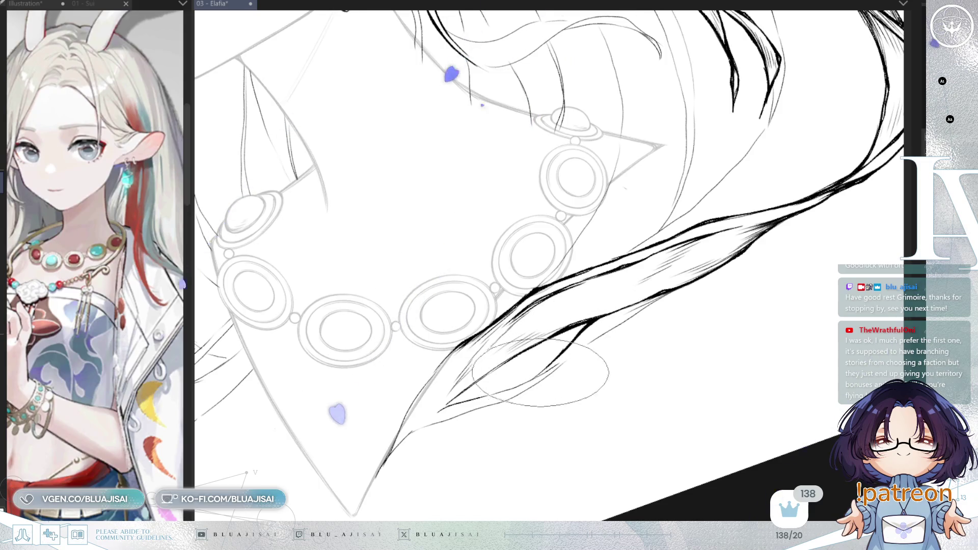
Redraw the lower strand near its tip with heavier strokes, splitting it into two tapered strands
left_click_drag(437, 413, 520, 383)
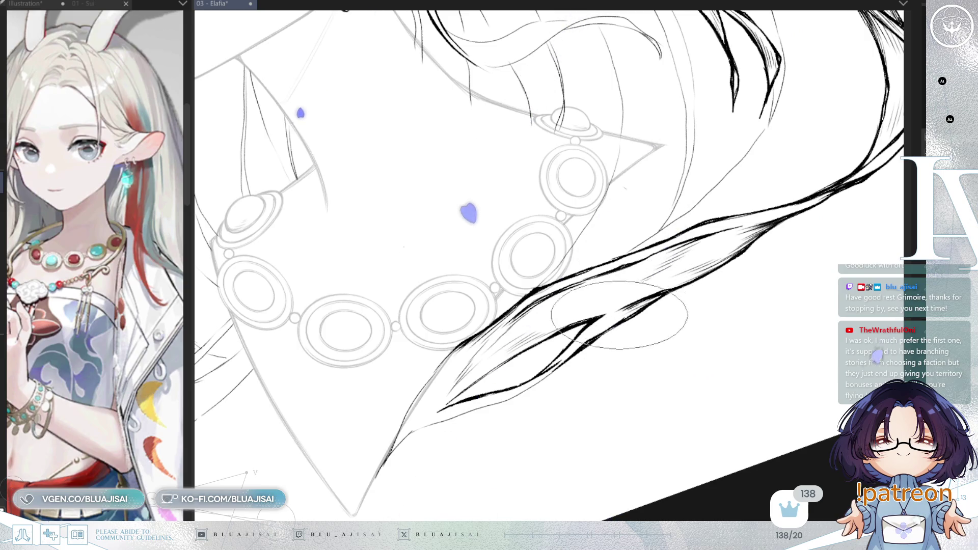
key("minus")
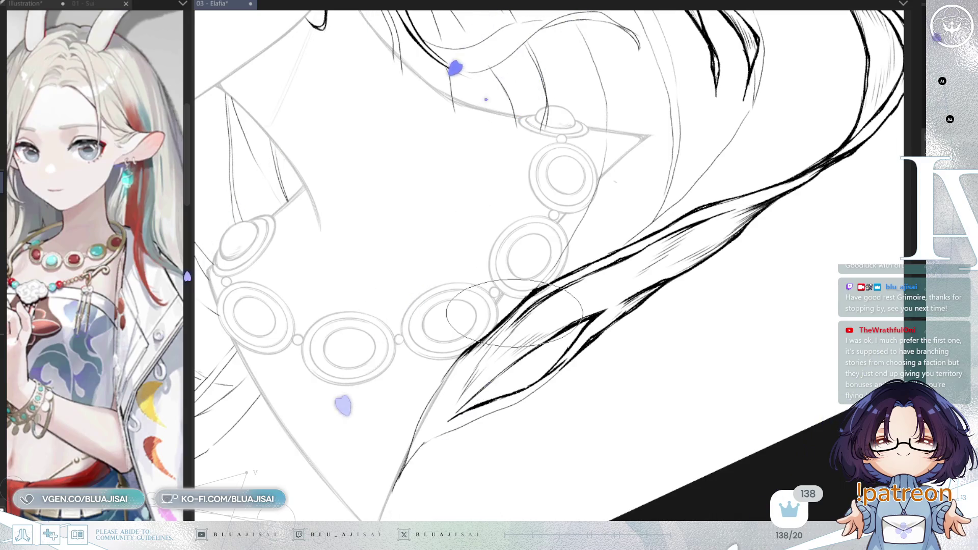
key("minus")
key("minus")
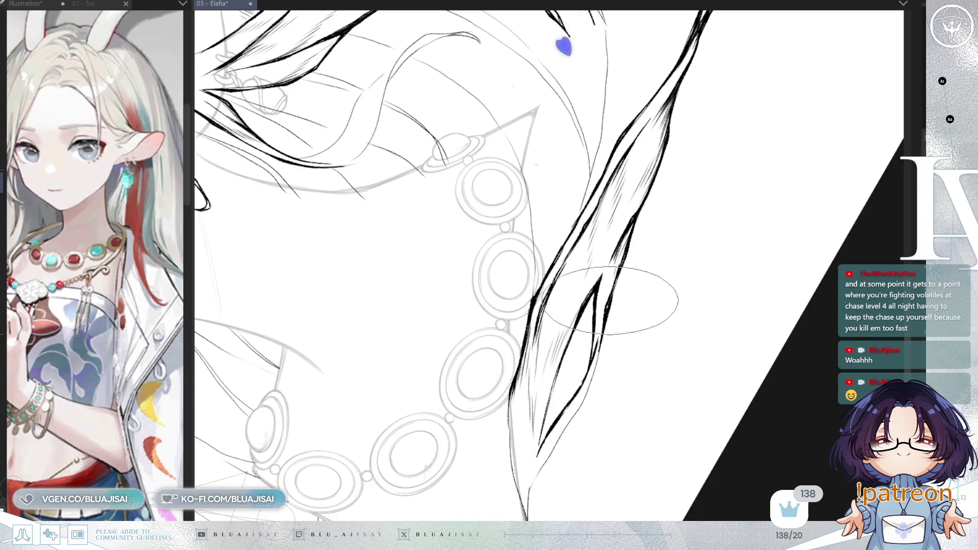
Fill the split hair tip beside the necklace with extra inner strand lines
left_click_drag(614, 296, 639, 181)
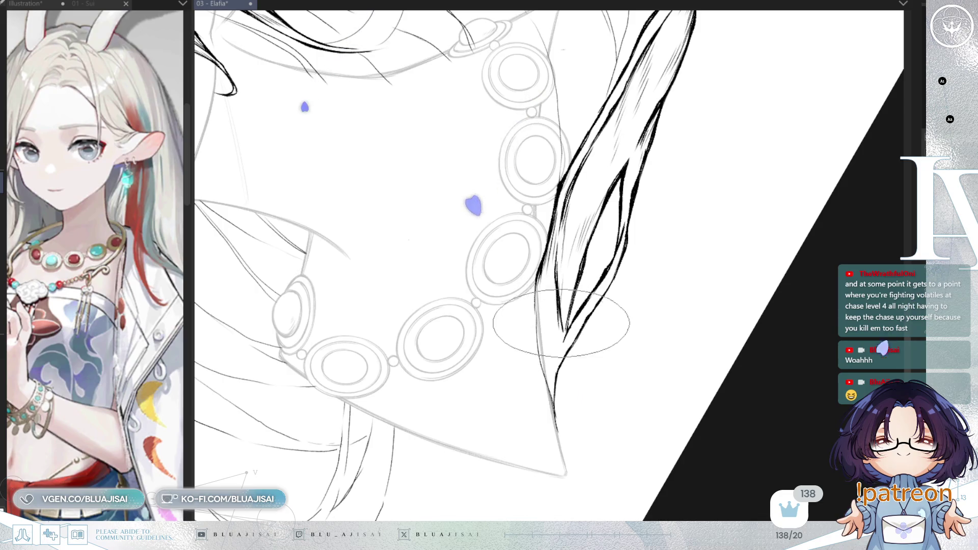
left_click_drag(560, 337, 557, 352)
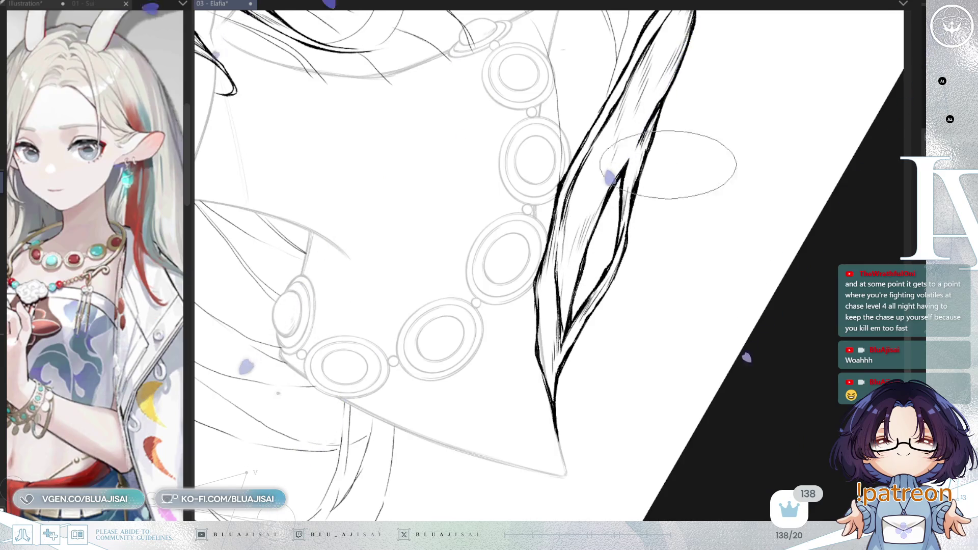
key("ctrl+minus")
key("ctrl+minus")
key("ctrl+minus")
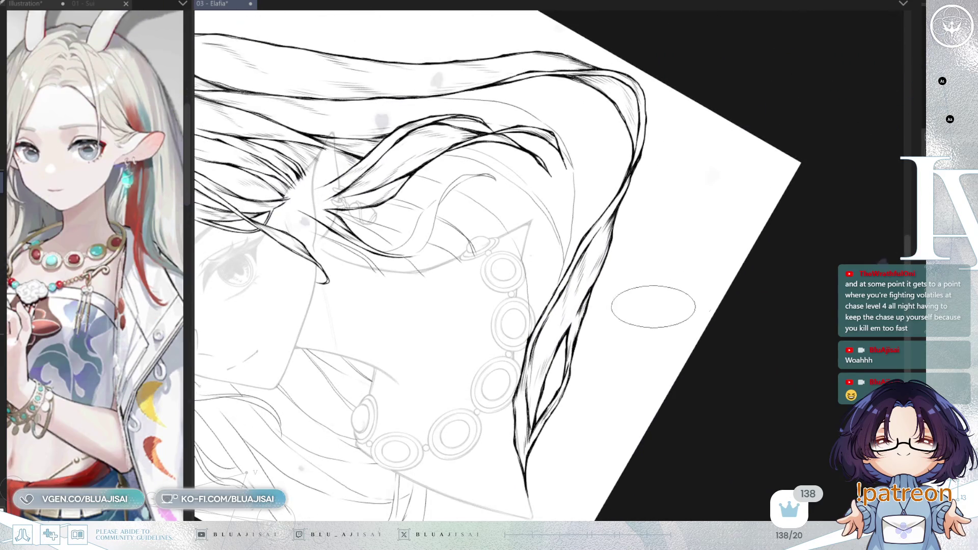
key("ctrl+at")
Mirror the view to check the drawing and zoom in toward the ear and neck
scroll(831, 215, "up", 3)
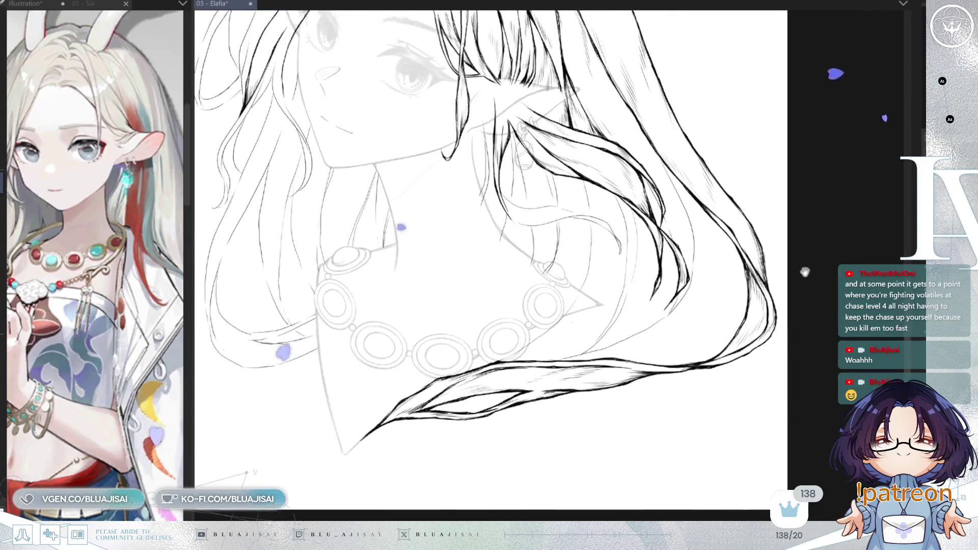
key("h")
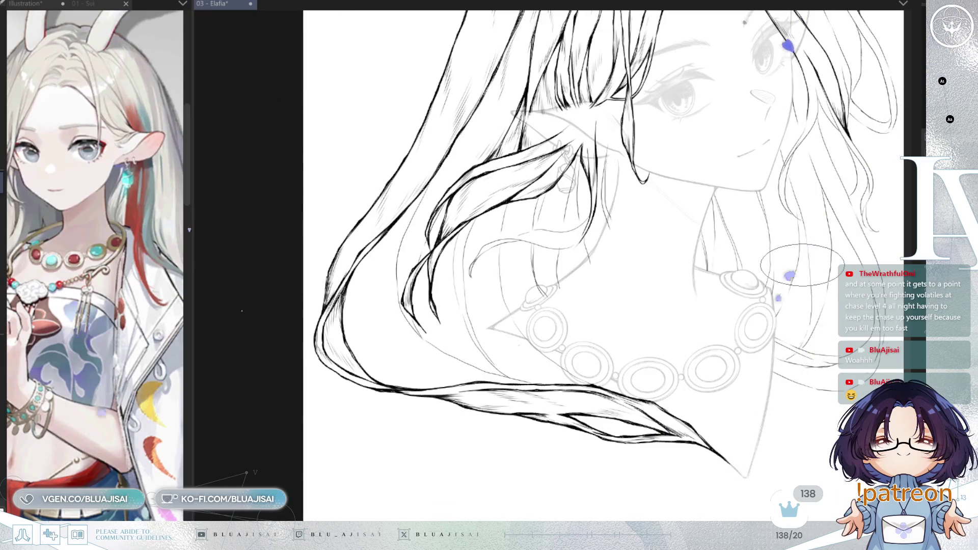
key("ctrl+plus")
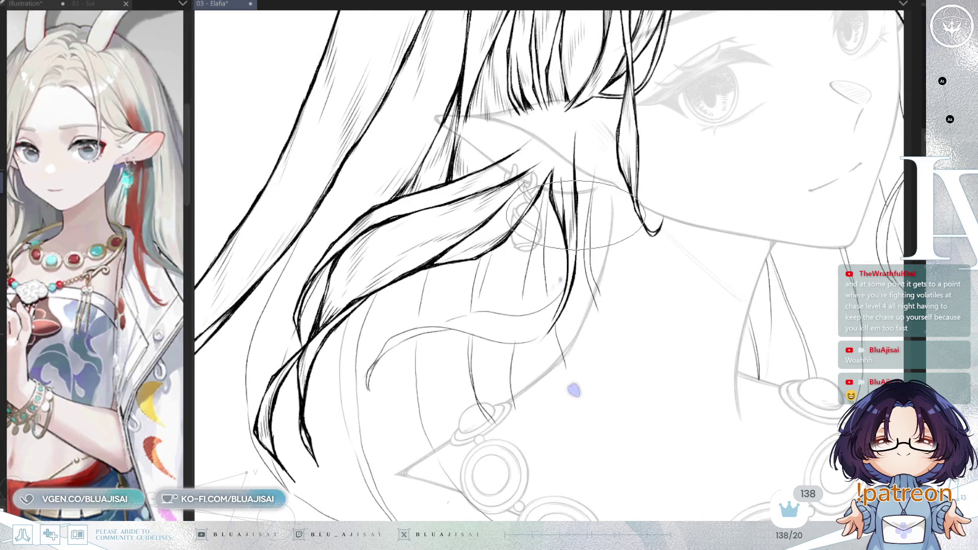
Ink a bold wavy strand curling past the ear to a hooked tip near the necklace
left_click_drag(563, 37, 478, 199)
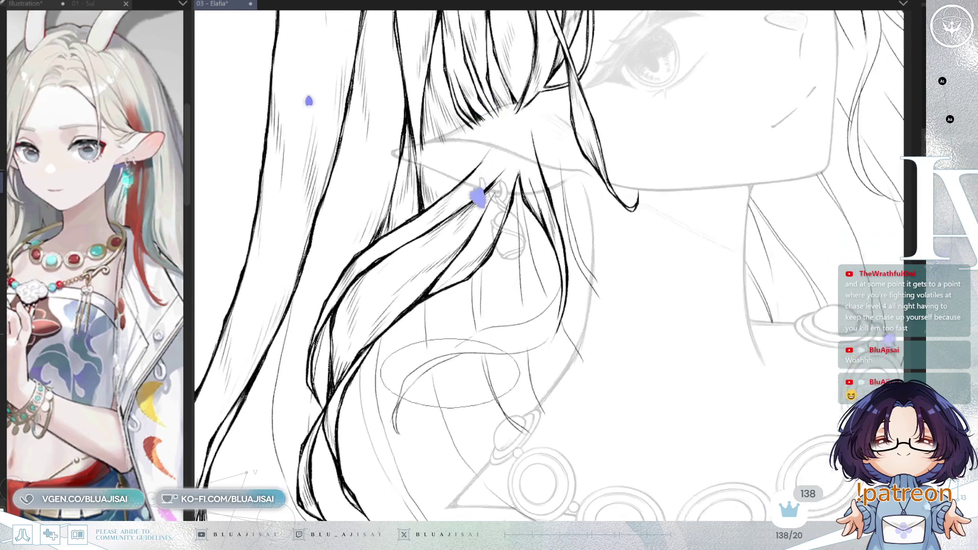
key("ctrl+plus")
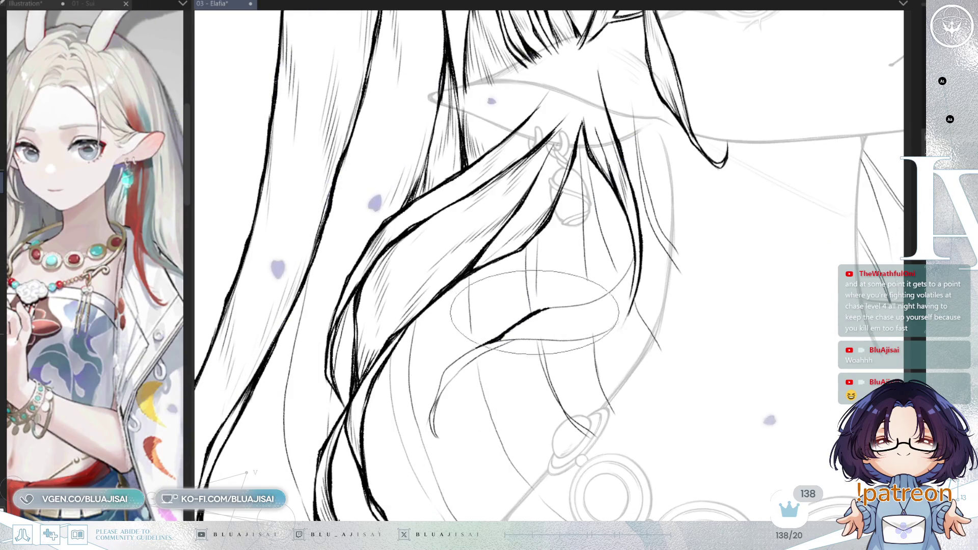
mouse_move(540, 309)
left_mouse_down()
mouse_move(597, 301)
mouse_move(634, 260)
left_mouse_up()
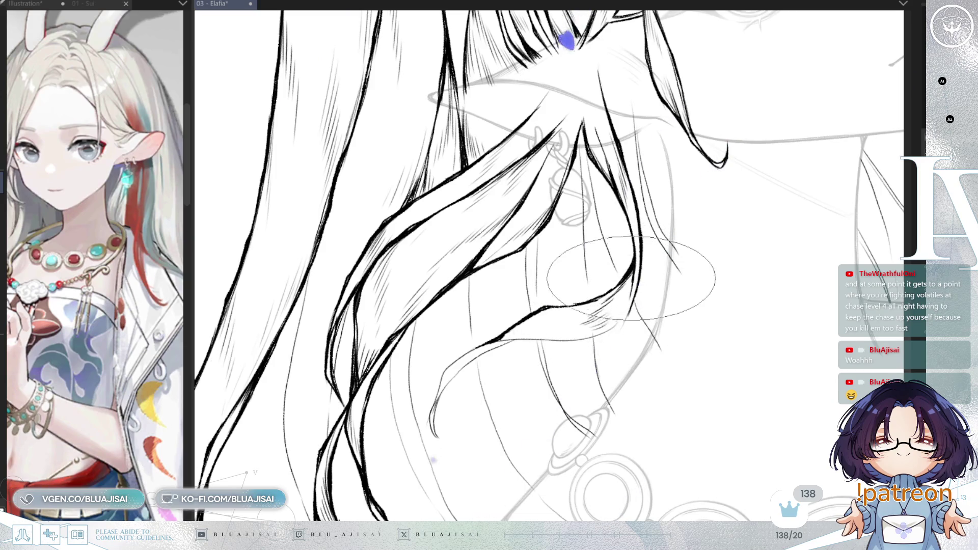
left_click_drag(611, 290, 540, 347)
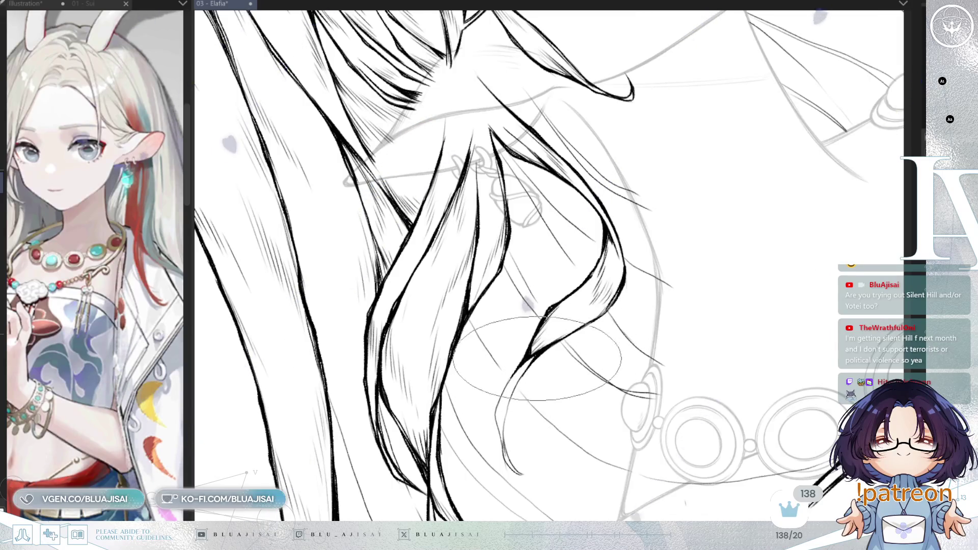
left_click_drag(535, 355, 479, 356)
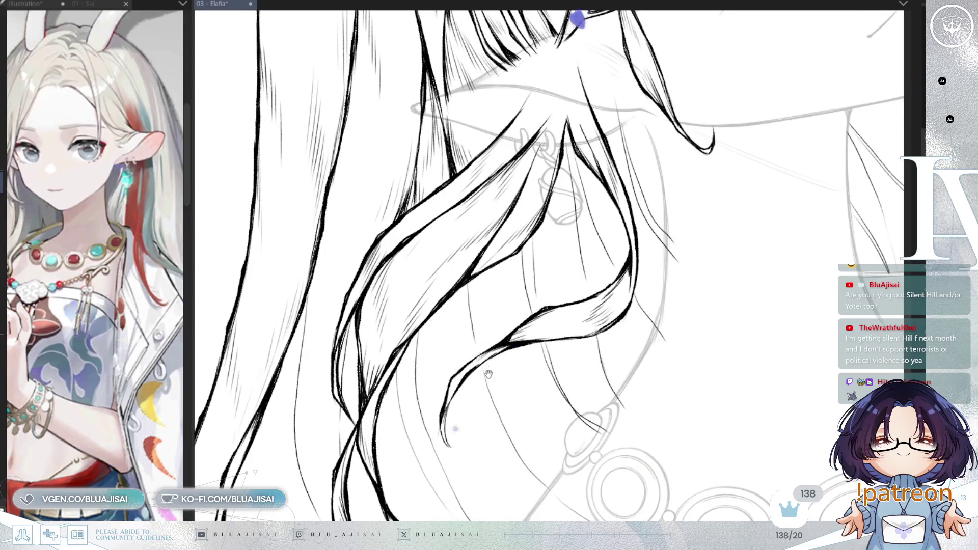
Ink several bold hair strands flowing behind the pointed ear and down past the neck
left_click_drag(489, 371, 491, 353)
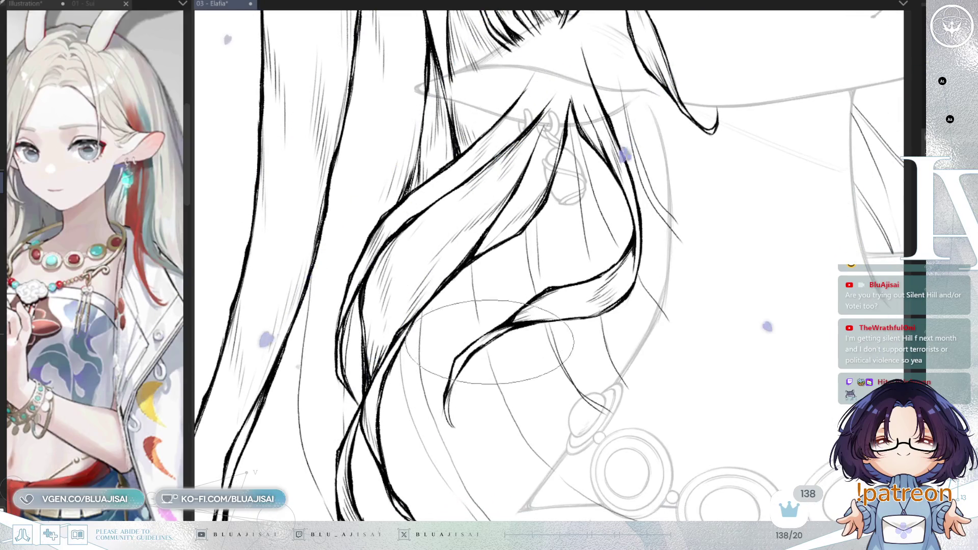
scroll(438, 338, "up", 3)
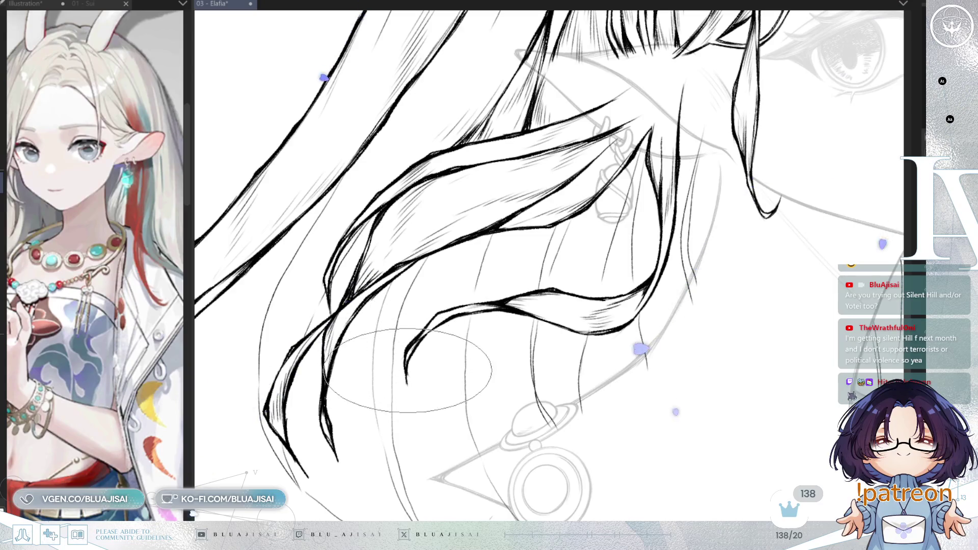
key("minus")
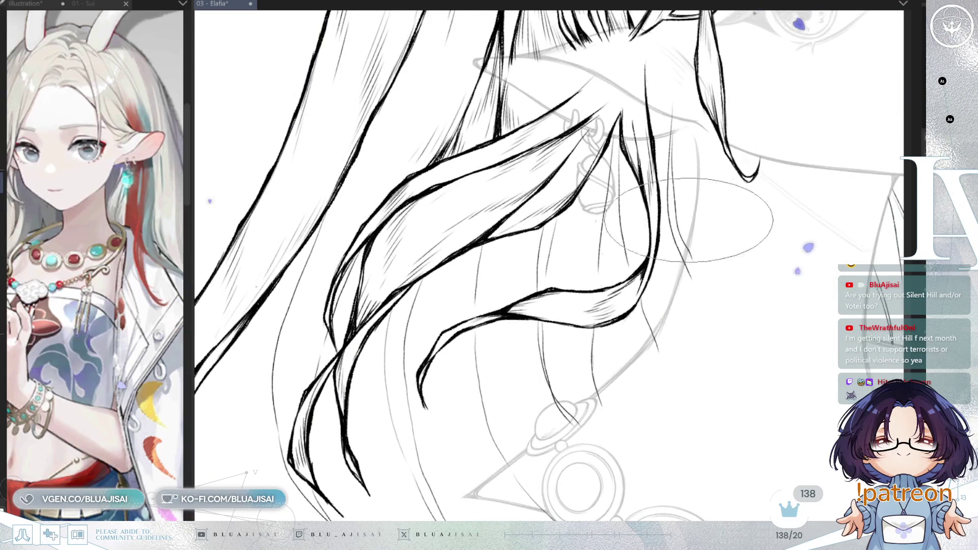
key("asciicircum")
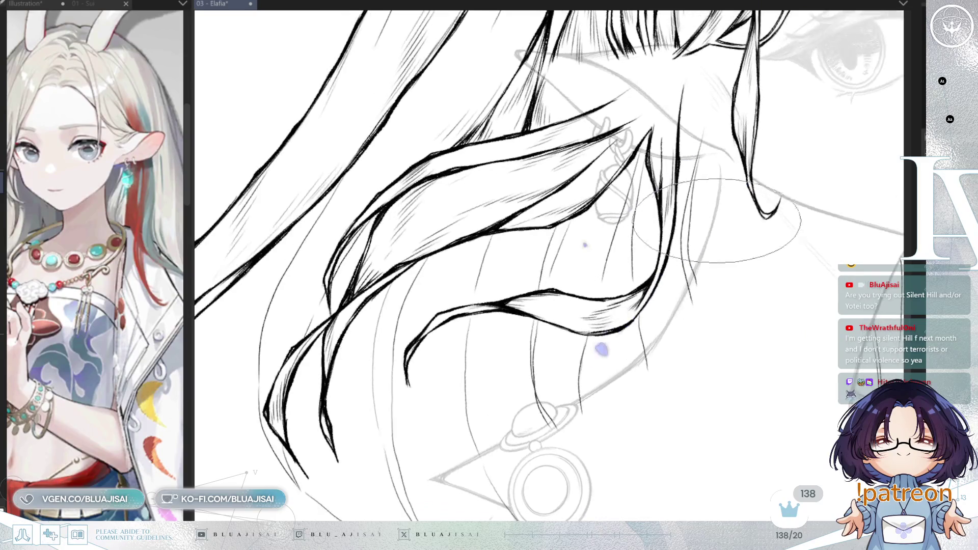
key("minus")
key("minus")
key("minus")
key("minus")
key("minus")
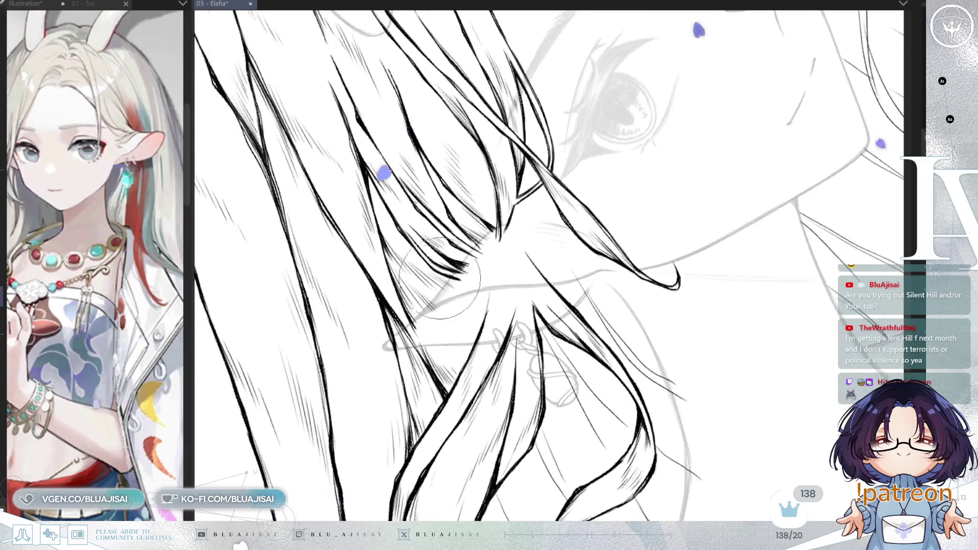
key("minus")
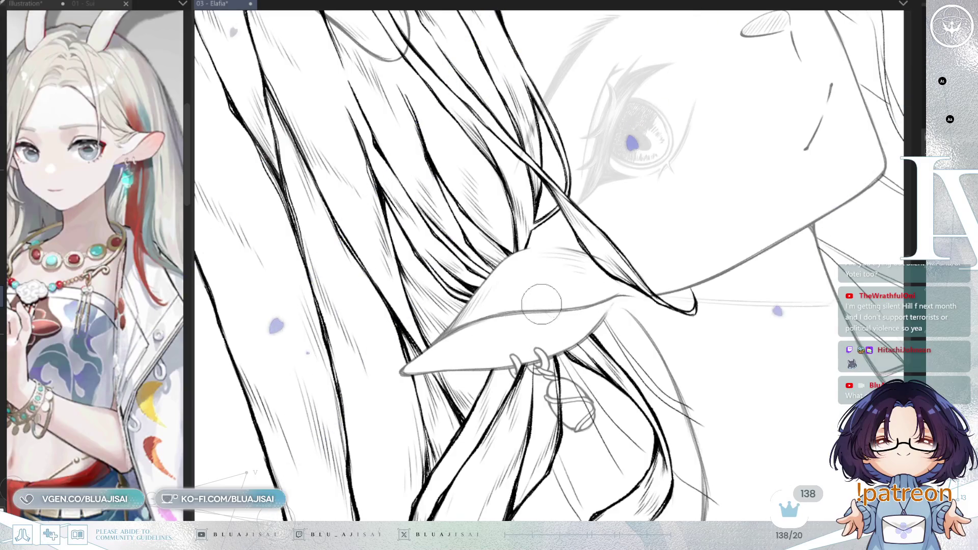
key("asciicircum")
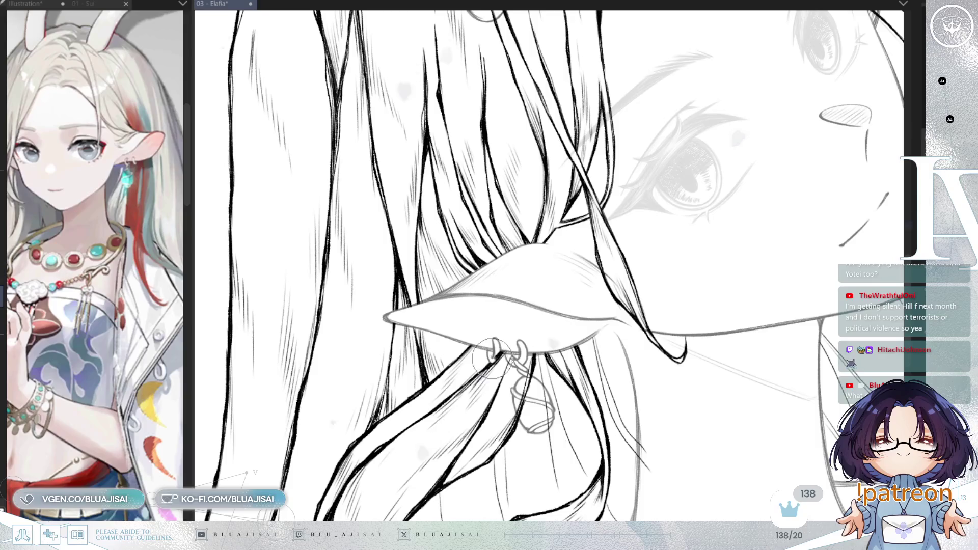
Flip and frame the view on the ear, earring rings and pendant, then save the artwork
key("h")
left_click_drag(606, 316, 625, 327)
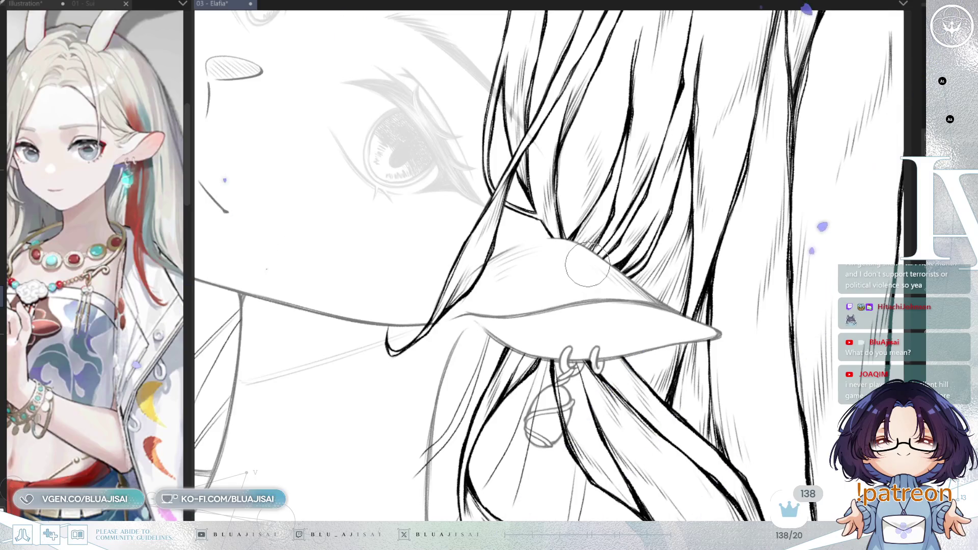
key("asciicircum")
key("ctrl+minus")
key("ctrl+plus")
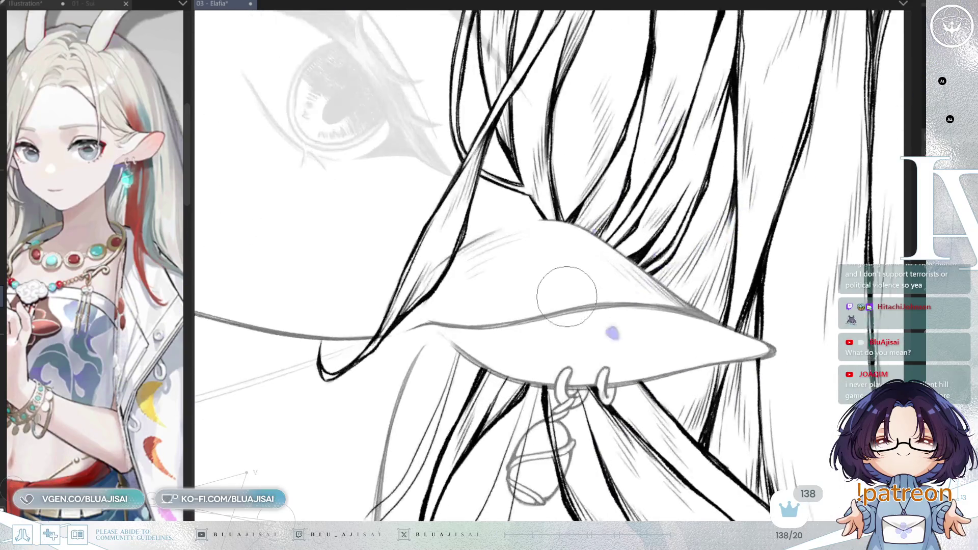
scroll(575, 303, "down", 1)
left_click_drag(575, 303, 563, 261)
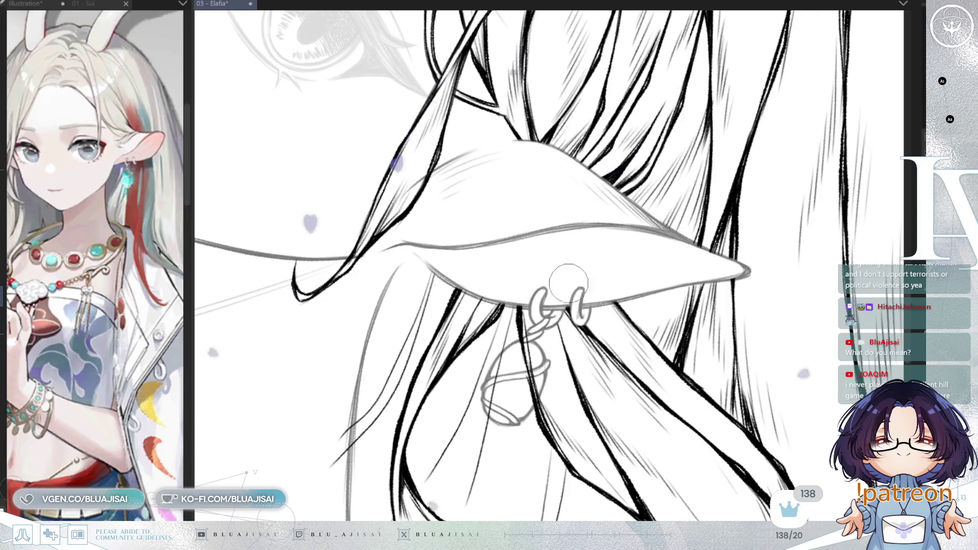
left_click_drag(564, 296, 534, 342)
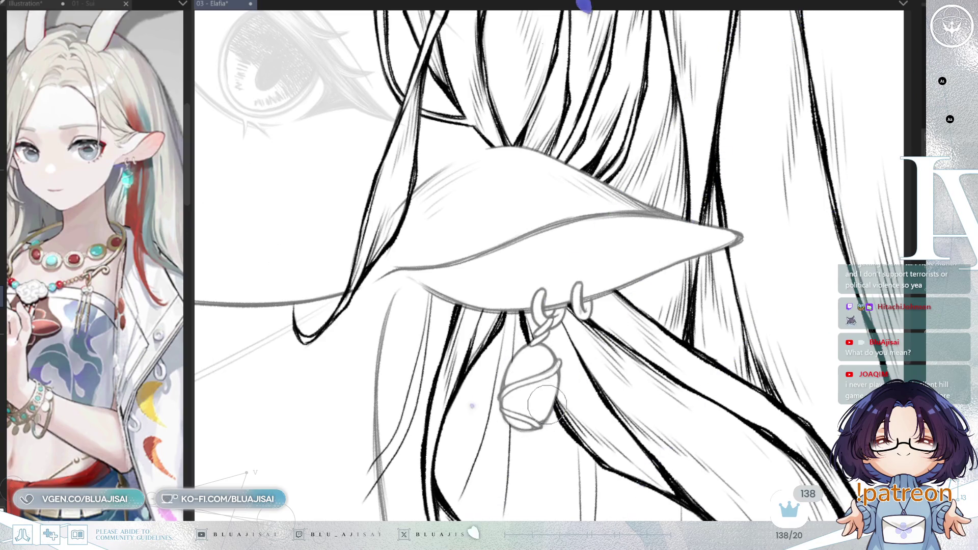
scroll(744, 214, "down", 4)
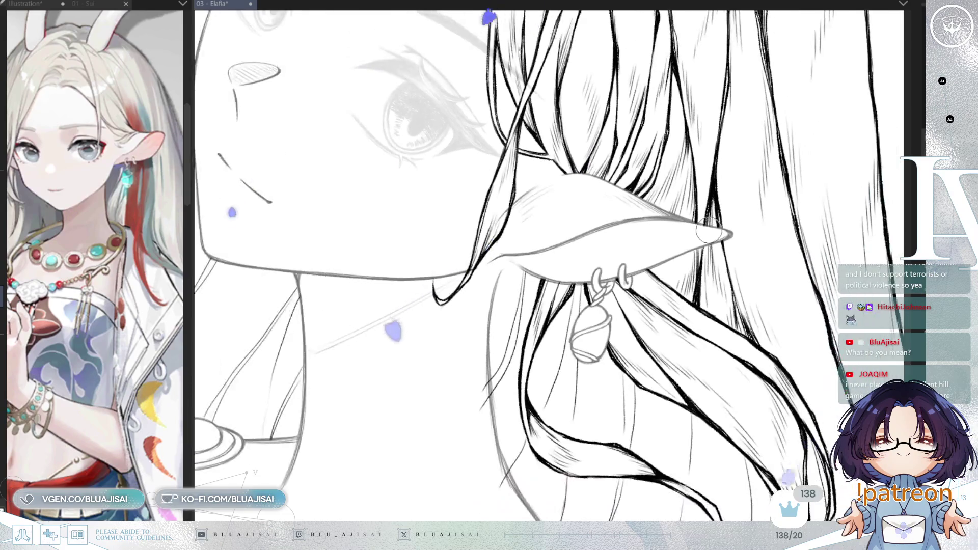
scroll(580, 284, "up", 3)
scroll(580, 283, "up", 2)
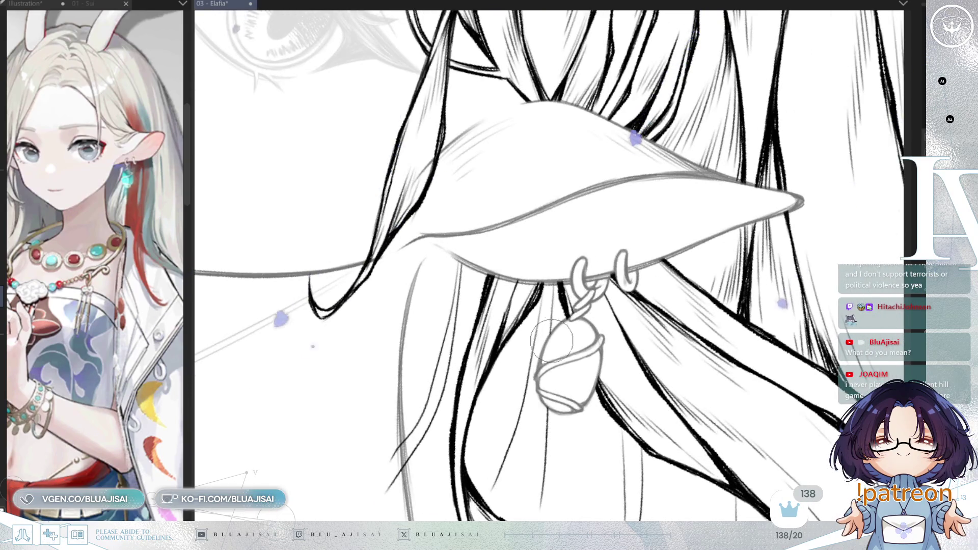
scroll(573, 320, "down", 2)
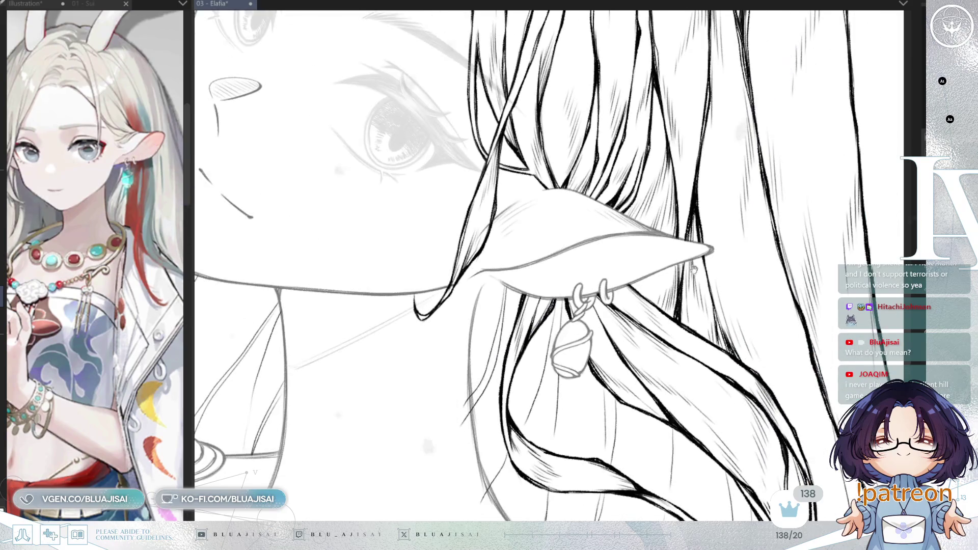
left_click_drag(692, 270, 672, 235)
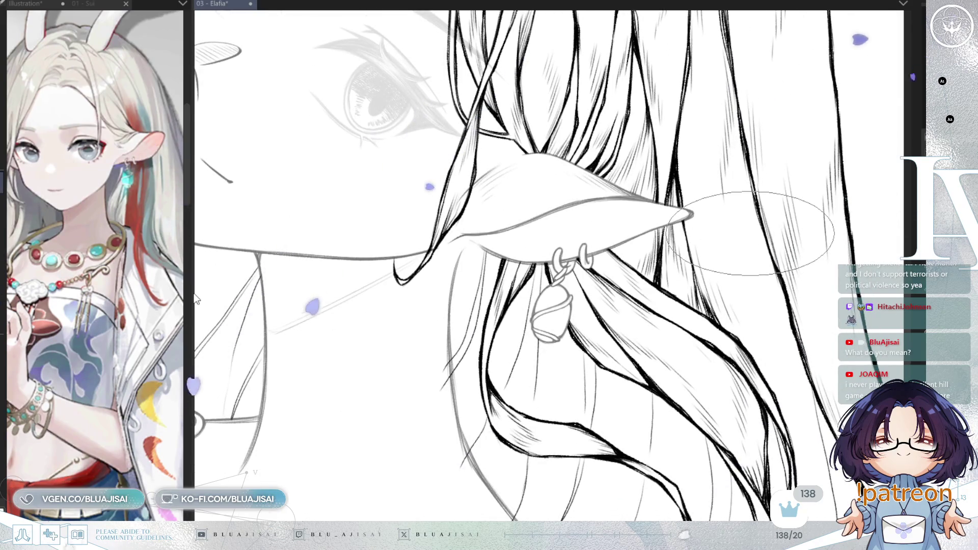
key("ctrl+s")
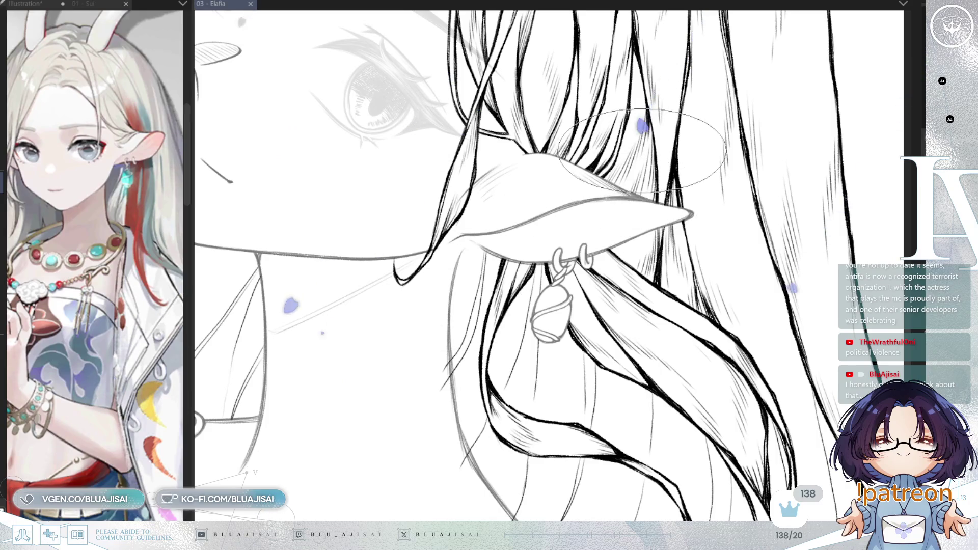
Trace the pointed ear, both earring hoops and the dangling charm in clean black lines
left_click_drag(606, 176, 575, 270)
Ink detail on the earring hoops, check it in a mirrored view, then move to the hair below the ear
left_click(579, 273)
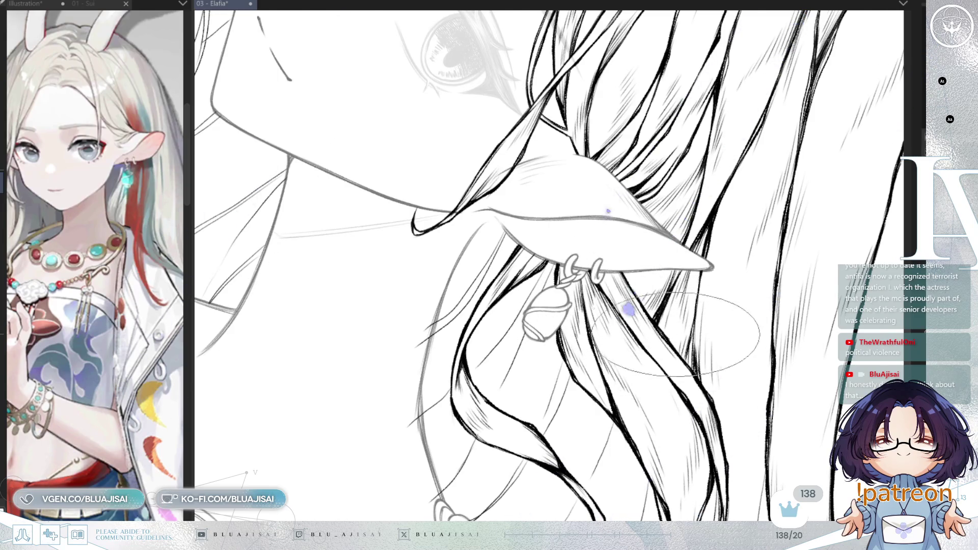
key("h")
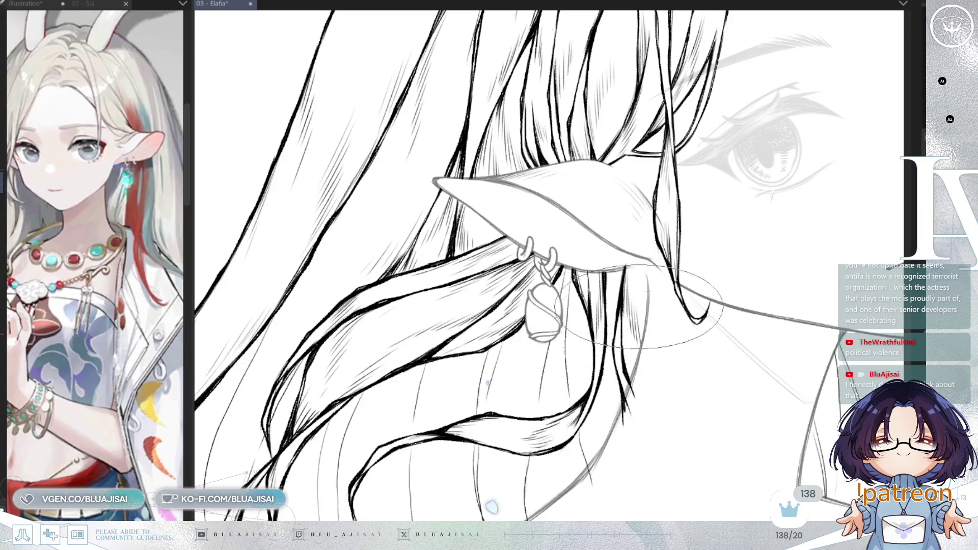
left_click_drag(654, 327, 697, 281)
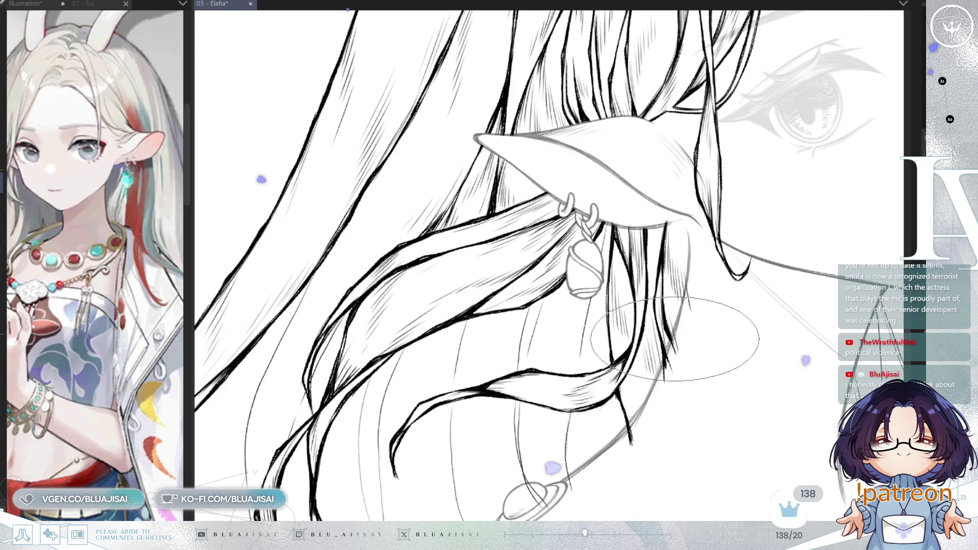
Draw fine hatching strokes along the hair strands beneath the ear around the curling lock
left_click_drag(635, 244, 648, 235)
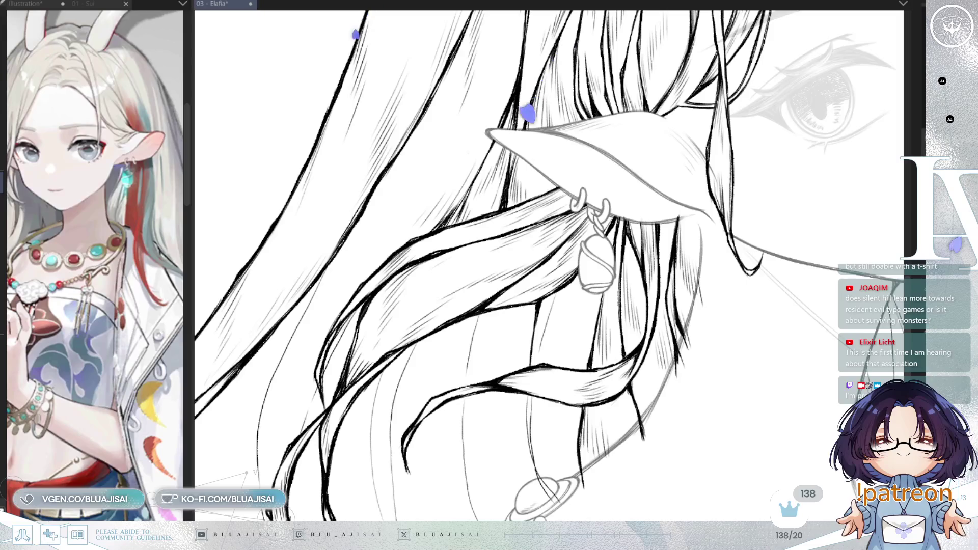
scroll(556, 278, "down", 1)
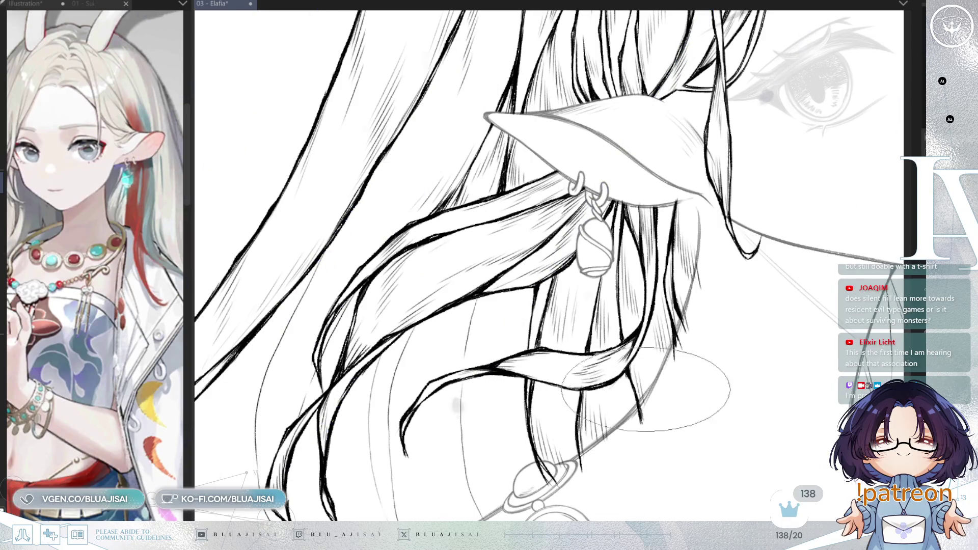
left_click_drag(487, 395, 491, 385)
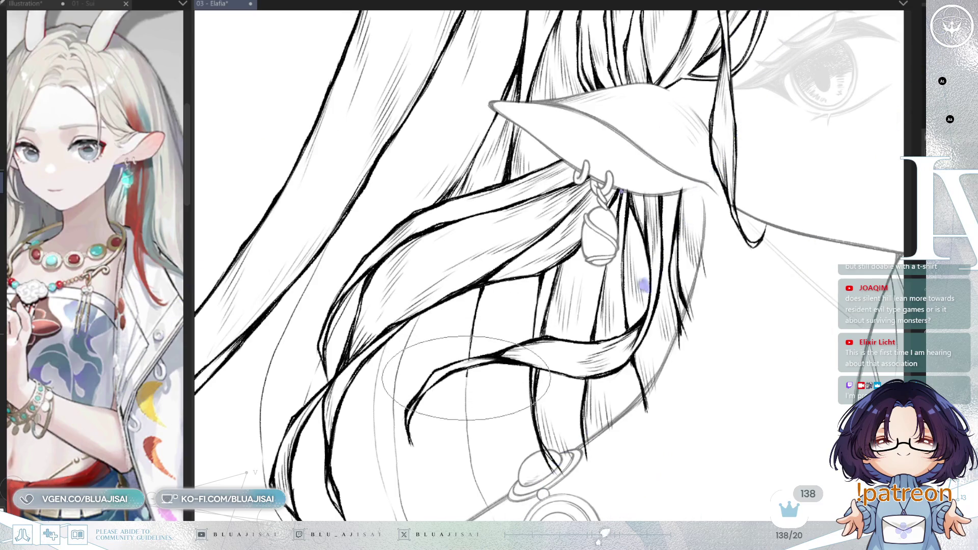
scroll(580, 211, "down", 2)
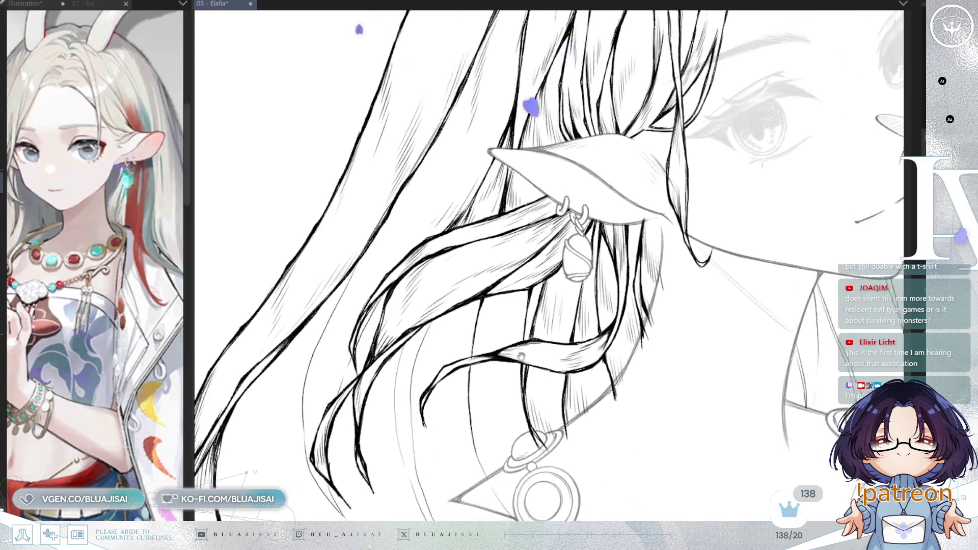
Ink and hatch the long outer hair strands sweeping past the shoulder toward the necklace, using a rotated view
scroll(581, 214, "down", 1)
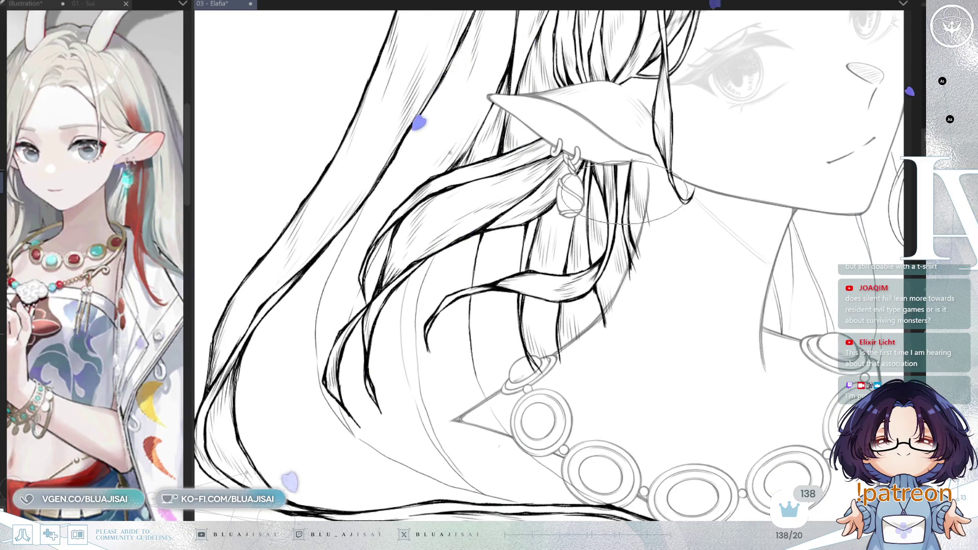
left_click_drag(382, 204, 468, 211)
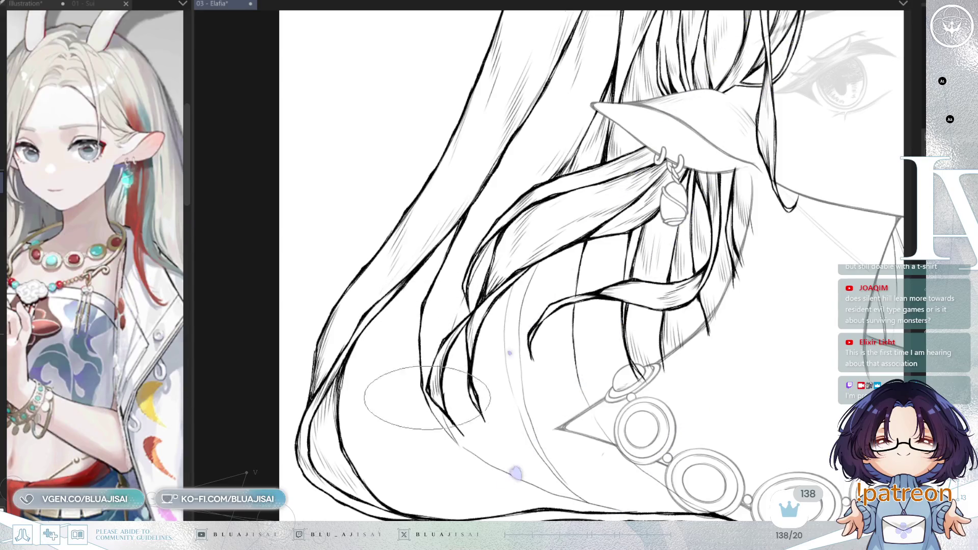
key("End")
key("End")
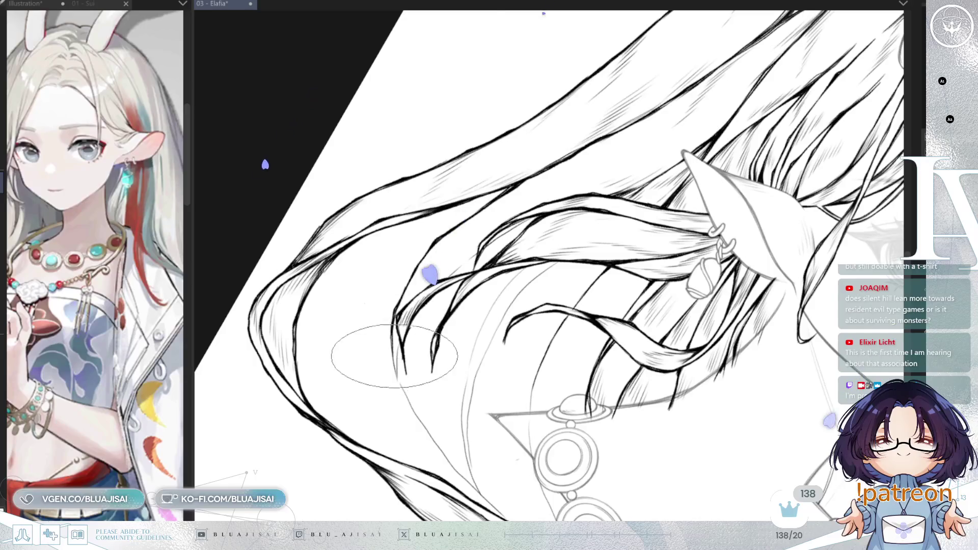
left_click_drag(395, 357, 329, 326)
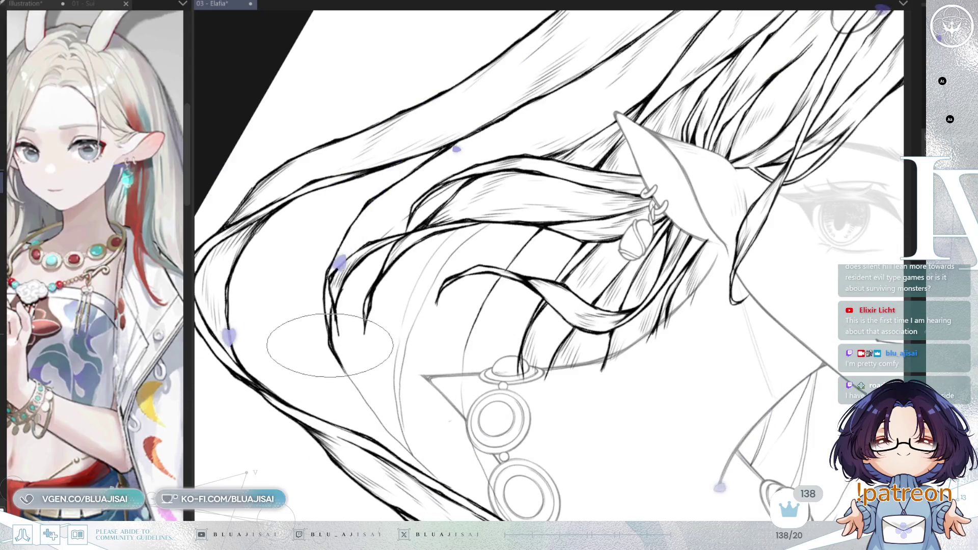
left_click_drag(361, 339, 364, 345)
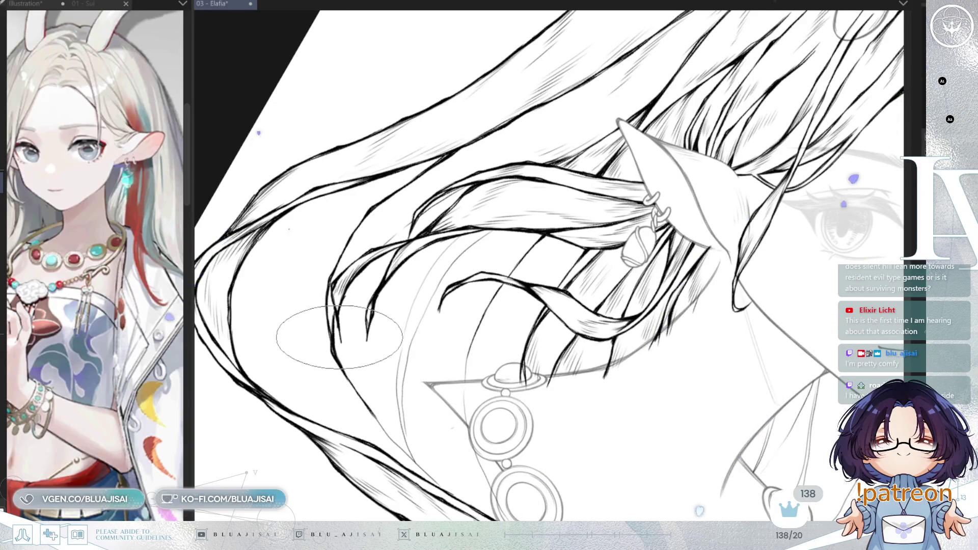
key("asciicircum")
key("asciicircum")
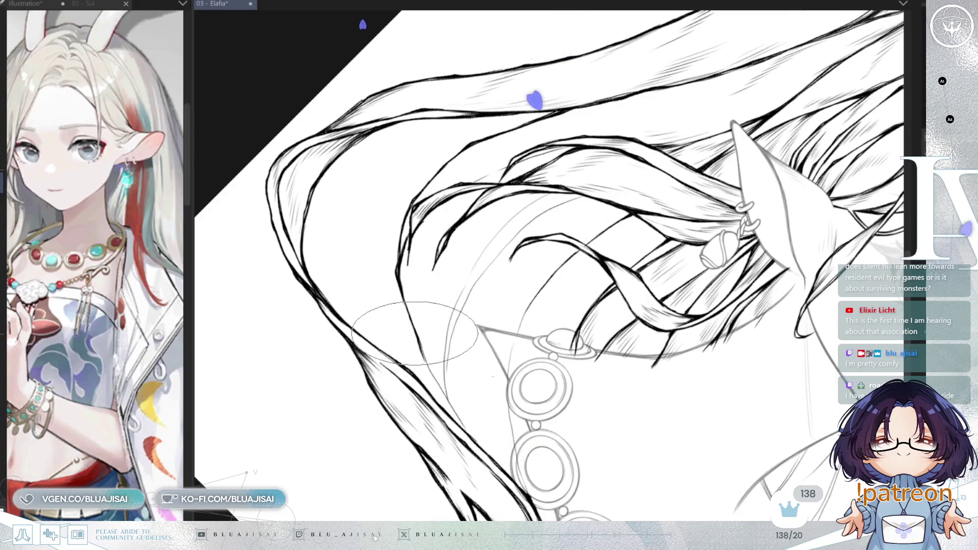
mouse_move(421, 340)
left_mouse_down()
mouse_move(451, 408)
mouse_move(511, 292)
mouse_move(535, 364)
left_mouse_up()
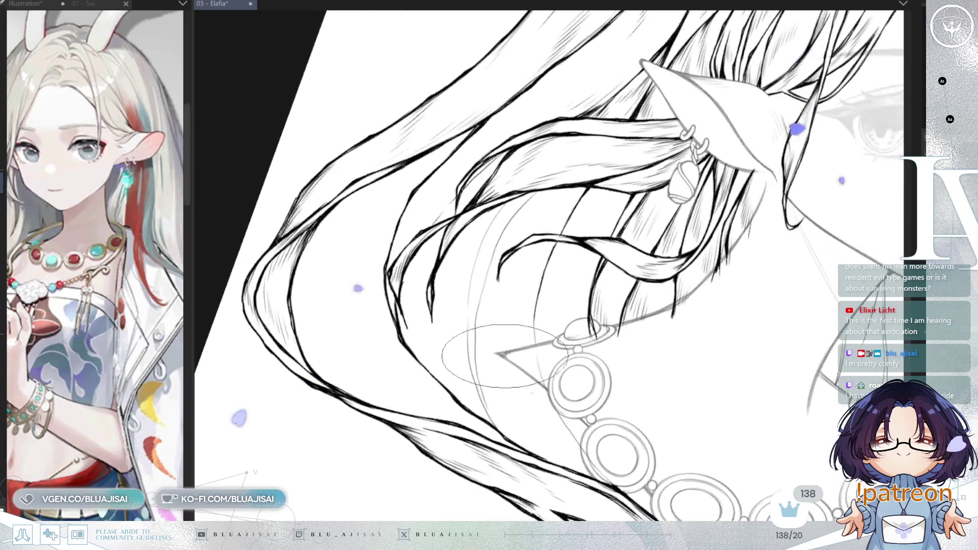
mouse_move(580, 268)
left_mouse_down()
mouse_move(575, 166)
mouse_move(611, 280)
mouse_move(502, 305)
left_mouse_up()
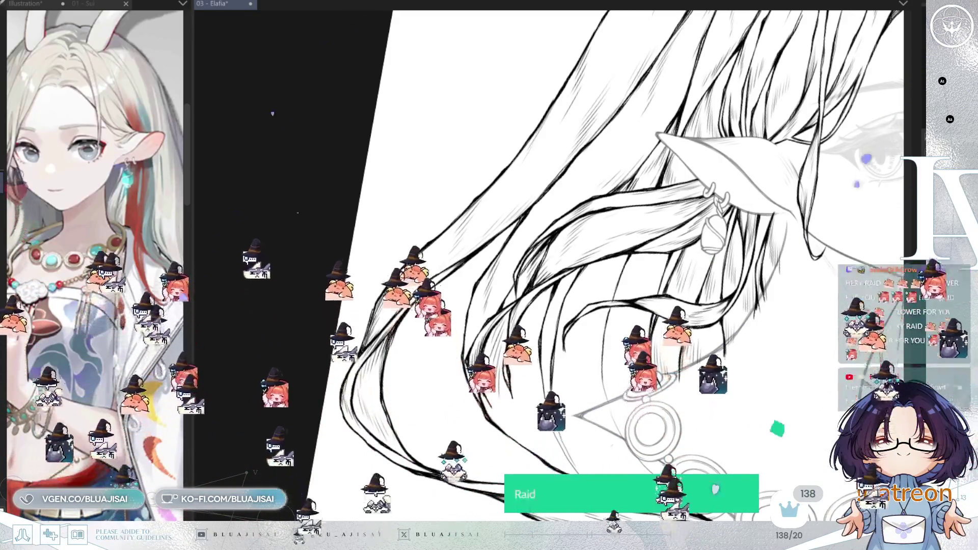
key("ctrl+0")
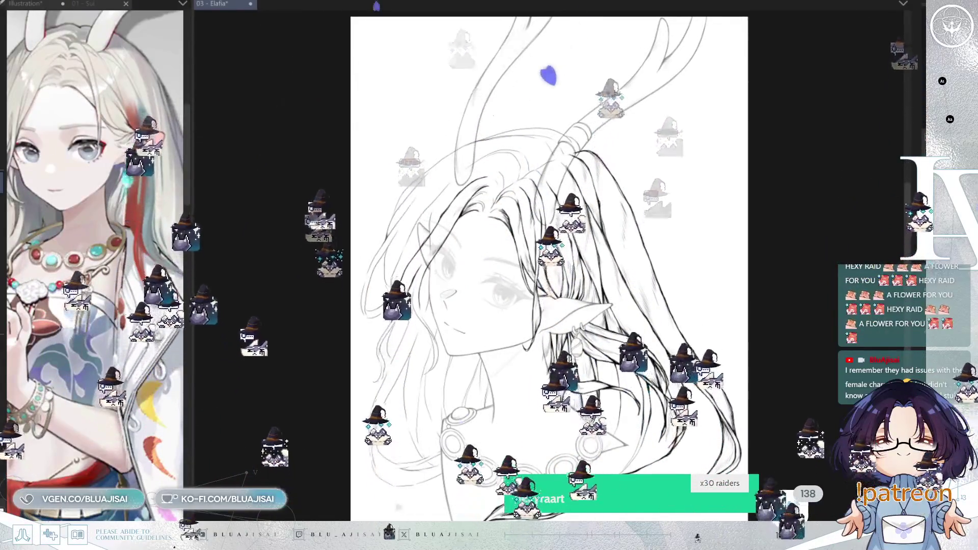
Save the Elafia file with Ctrl+S
key("ctrl+s")
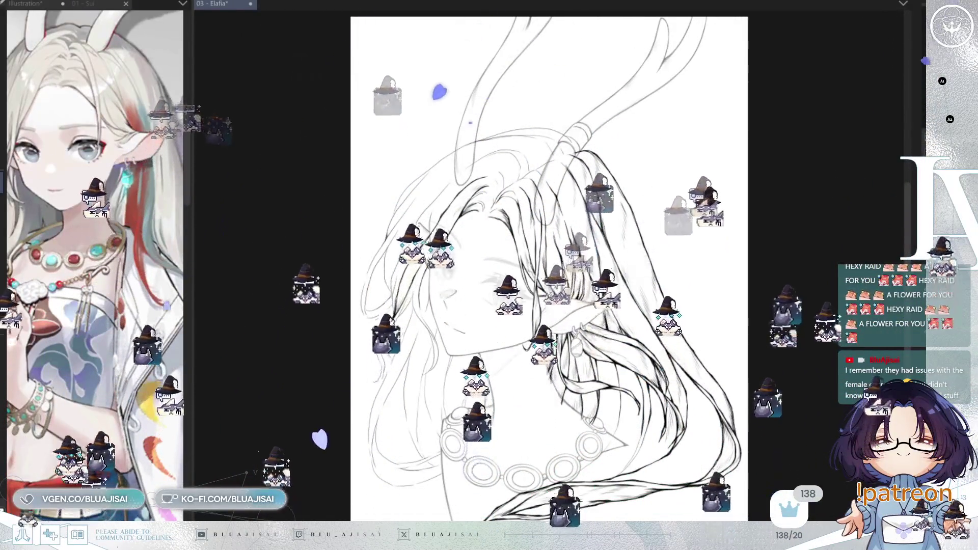
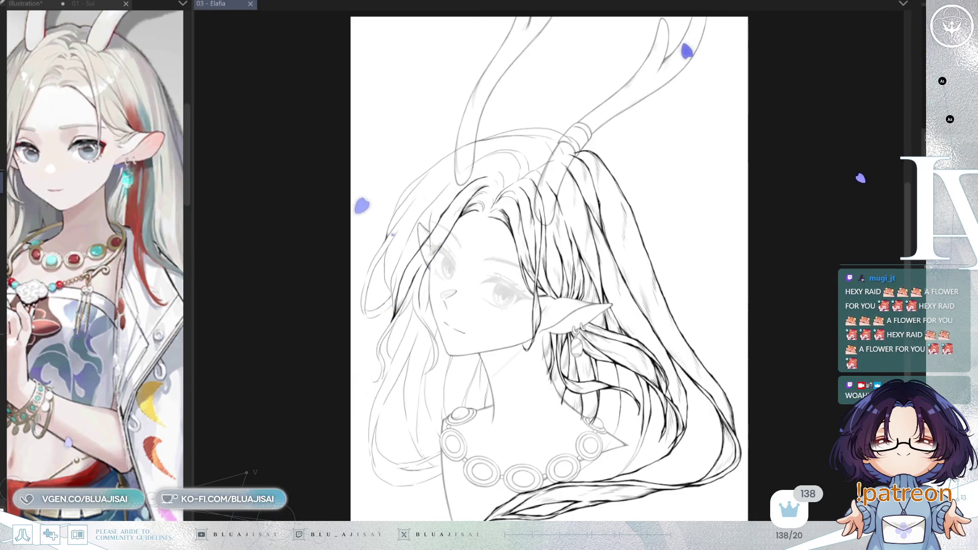
Create a new blank illustration canvas, Illustration2, beside the Elafia lineart
key("ctrl+n")
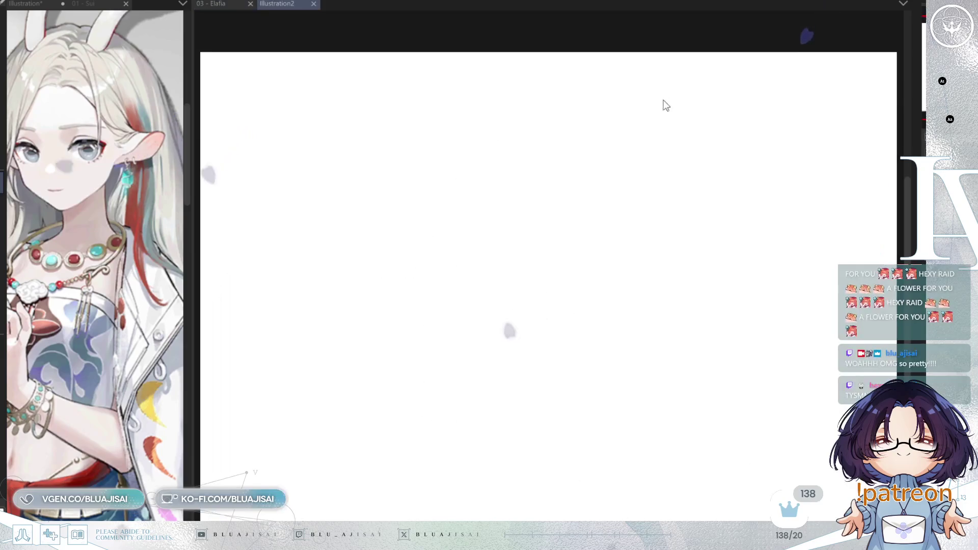
Paste the red-haired fox girl artwork and enlarge it to fill the canvas
key("ctrl+v")
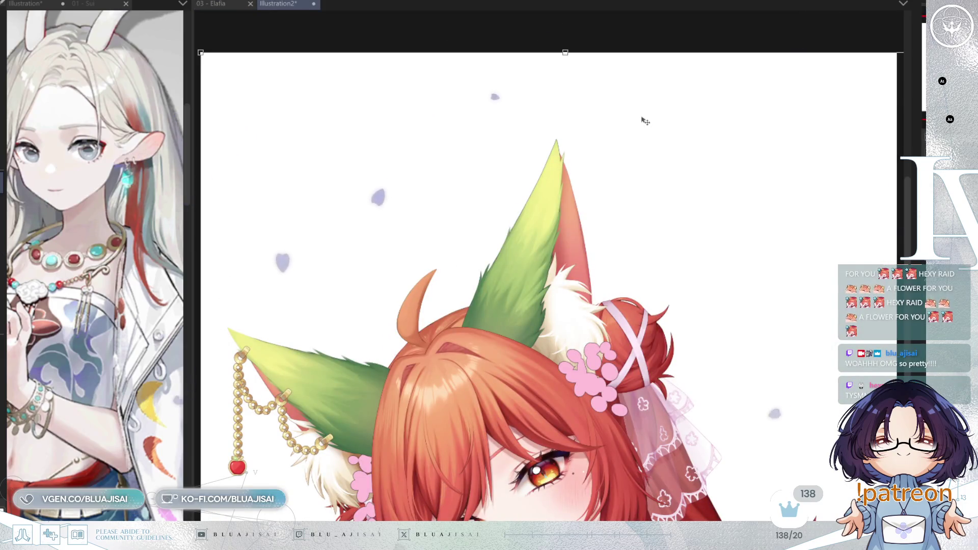
key("ctrl+t")
scroll(740, 141, "down", 3)
mouse_move(713, 254)
left_mouse_down()
mouse_move(662, 357)
mouse_move(647, 419)
mouse_move(627, 204)
left_mouse_up()
scroll(683, 191, "up", 3)
left_click_drag(685, 192, 744, 187)
key("Return")
Narrow the reference image pane to give the canvas more room
scroll(623, 319, "up", 2)
scroll(645, 305, "up", 1)
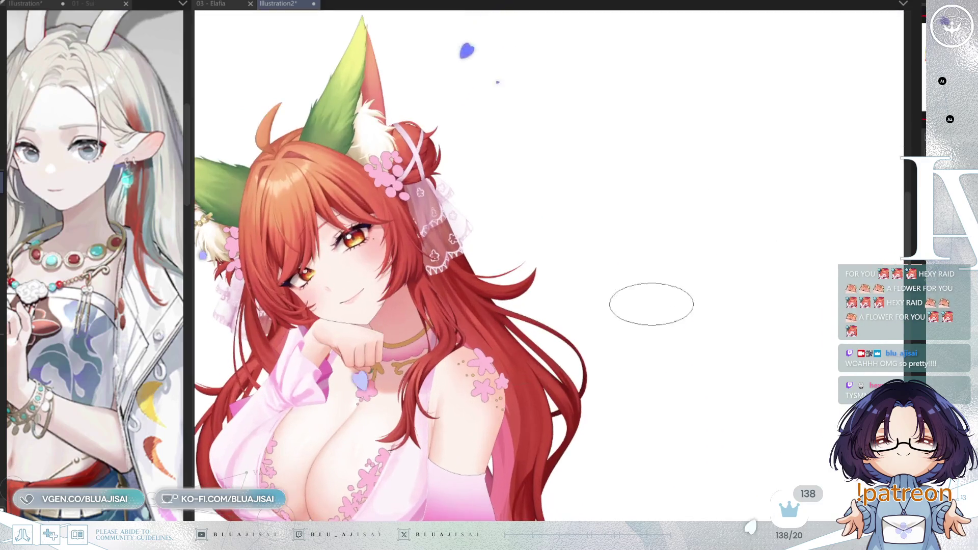
left_click_drag(189, 351, 30, 352)
left_click_drag(786, 253, 756, 256)
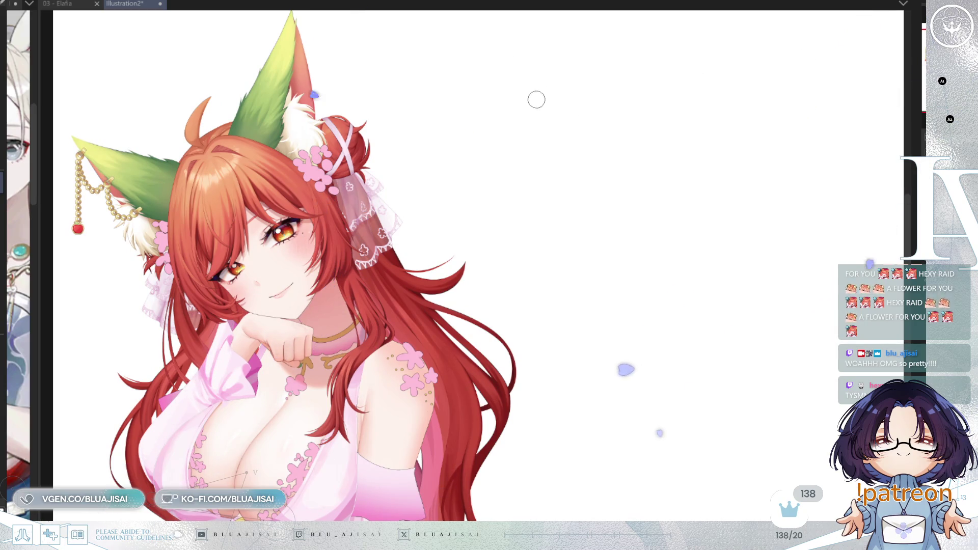
Hand-letter 'Art by' with the artist's handle and a Twitch chat-bubble logo beside the artwork
mouse_move(547, 112)
left_mouse_down()
mouse_move(570, 77)
mouse_move(604, 100)
left_mouse_up()
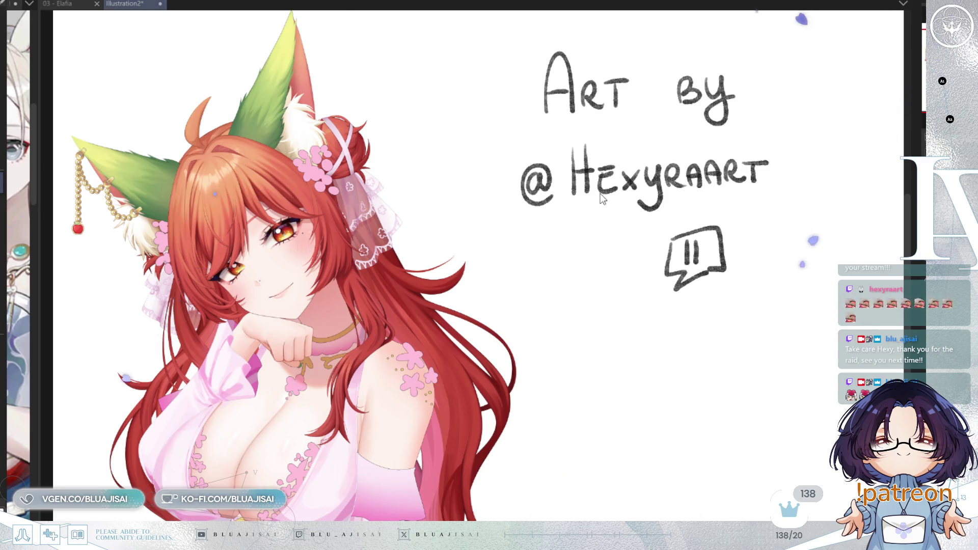
Close Illustration2 and widen the reference pane beside the Elafia lineart again
key("ctrl+w")
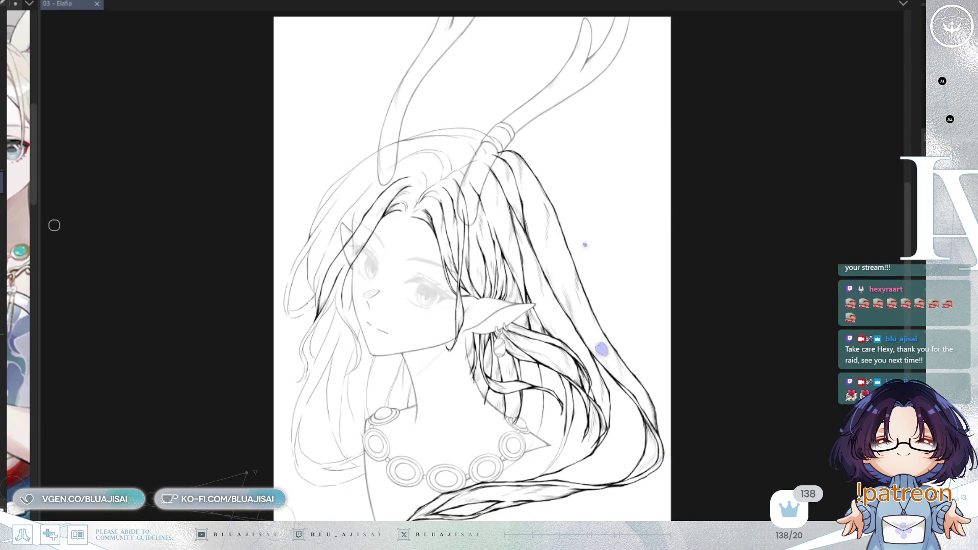
mouse_move(38, 229)
left_mouse_down()
mouse_move(343, 225)
mouse_move(290, 221)
mouse_move(301, 219)
left_mouse_up()
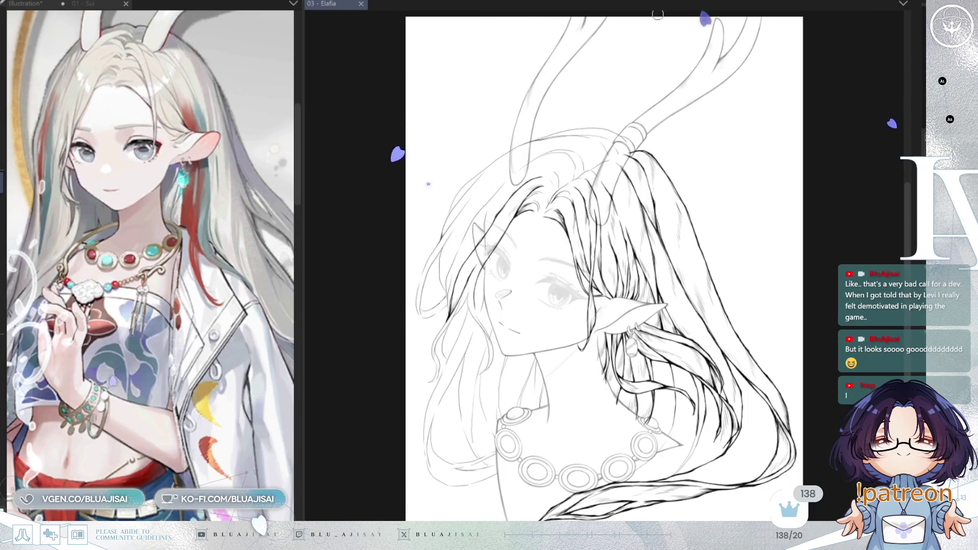
Zoom in on the hair strands over the ring-link necklace, mirroring the view horizontally
scroll(517, 257, "up", 2)
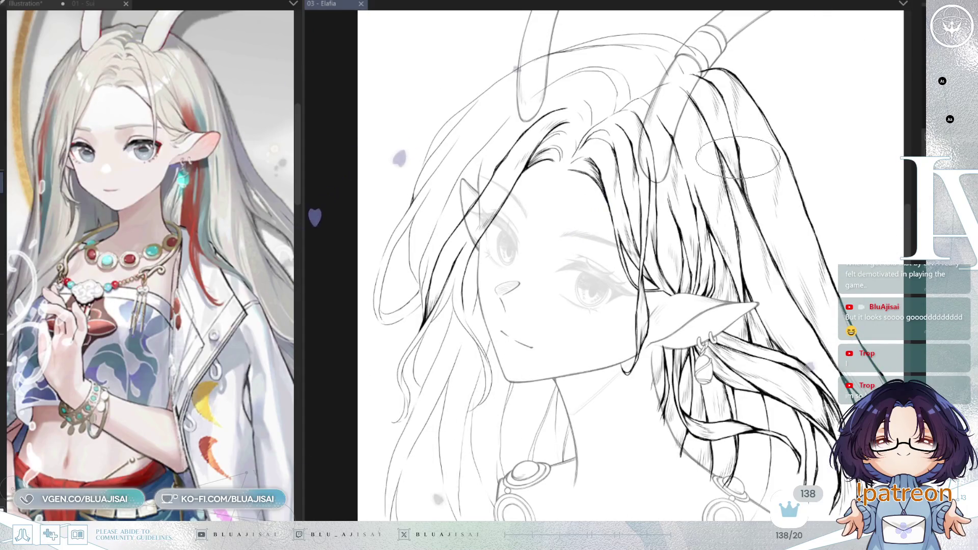
left_click_drag(302, 224, 265, 288)
mouse_move(762, 273)
left_mouse_down()
mouse_move(743, 215)
mouse_move(724, 212)
left_mouse_up()
left_click_drag(836, 178, 713, 122)
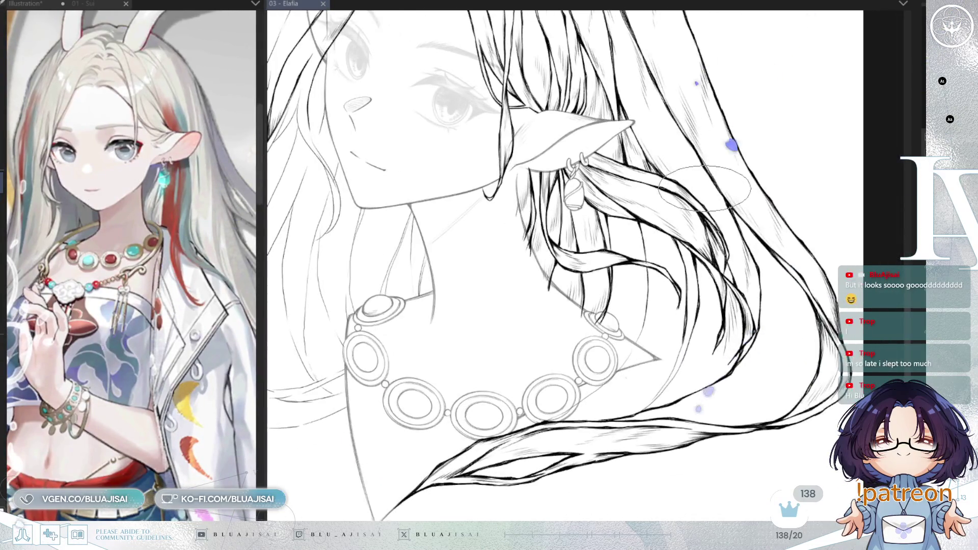
key("h")
scroll(683, 225, "up", 5)
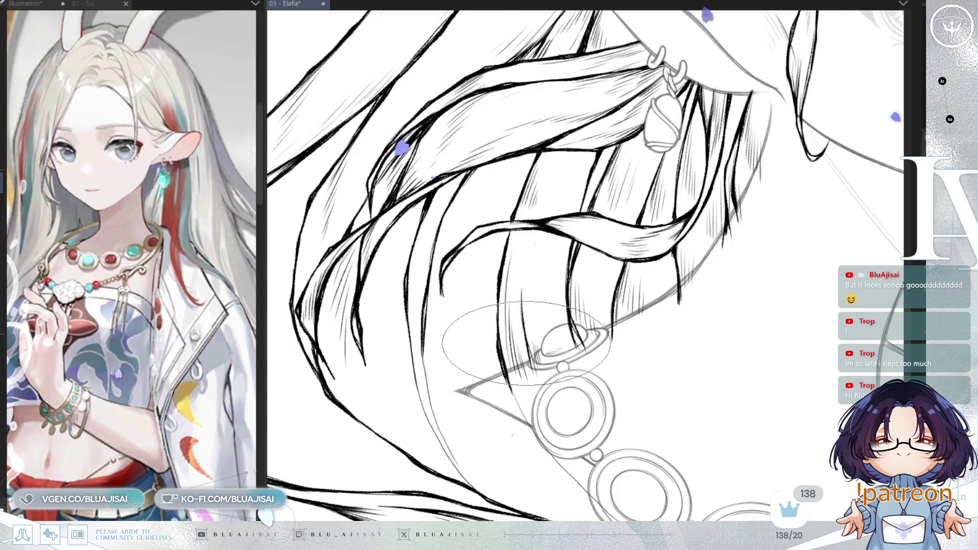
Rotate the view and extend a hair strand's ink line with a thin hatching stroke
key("asciicircum")
key("asciicircum")
key("asciicircum")
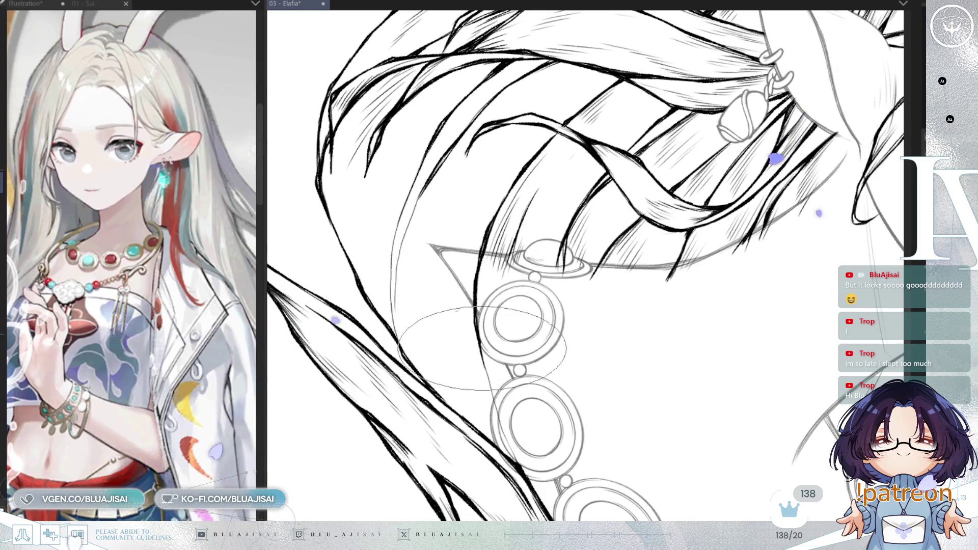
left_click_drag(497, 417, 541, 481)
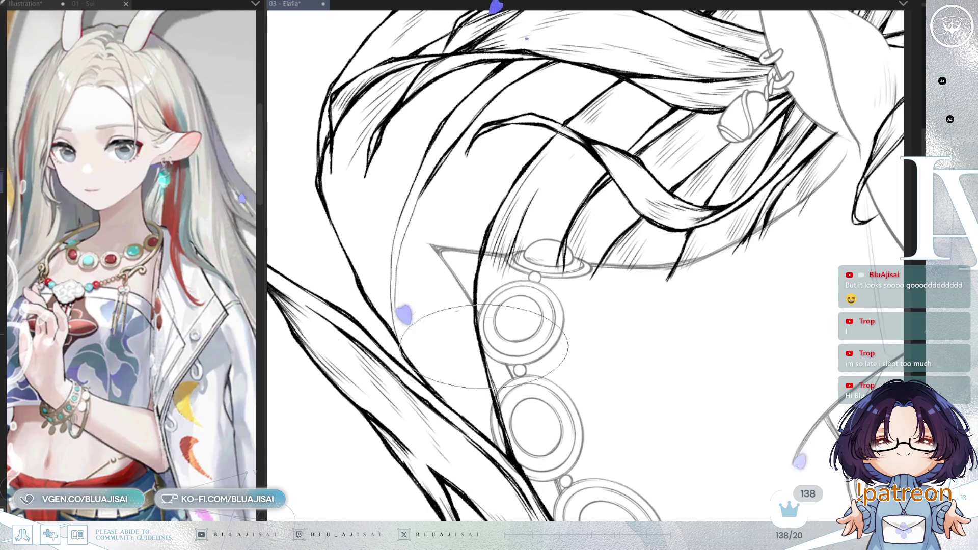
mouse_move(493, 287)
left_mouse_down()
mouse_move(522, 352)
mouse_move(455, 261)
left_mouse_up()
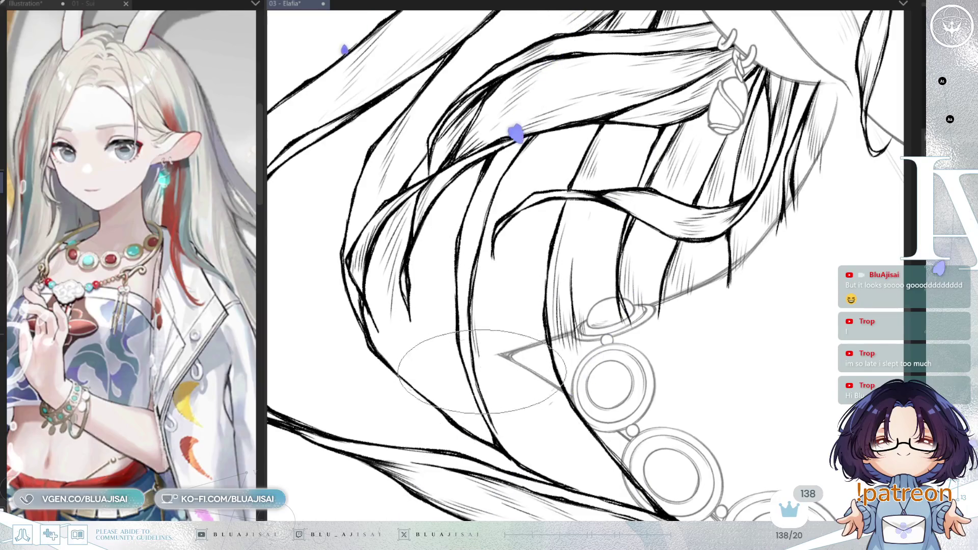
left_click_drag(510, 351, 523, 438)
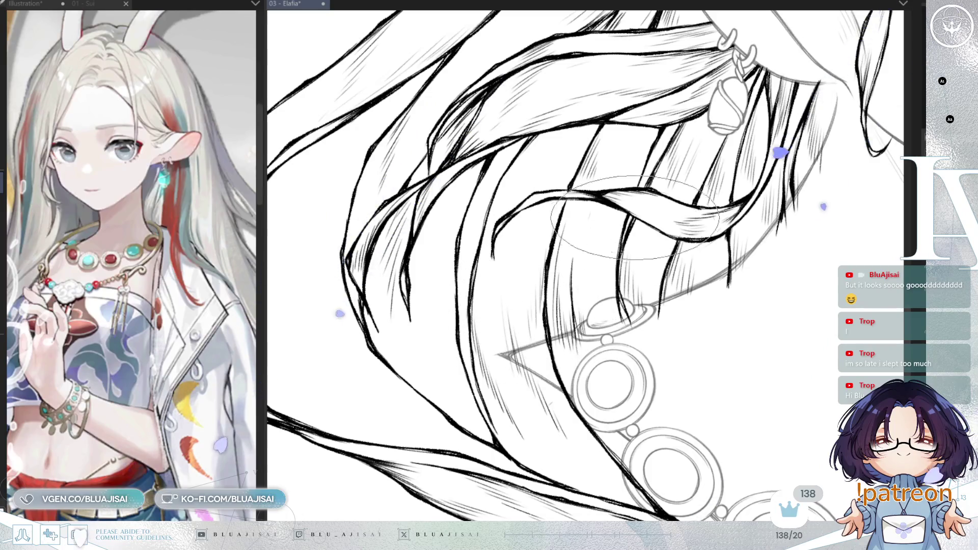
scroll(546, 247, "down", 3)
scroll(586, 265, "up", 2)
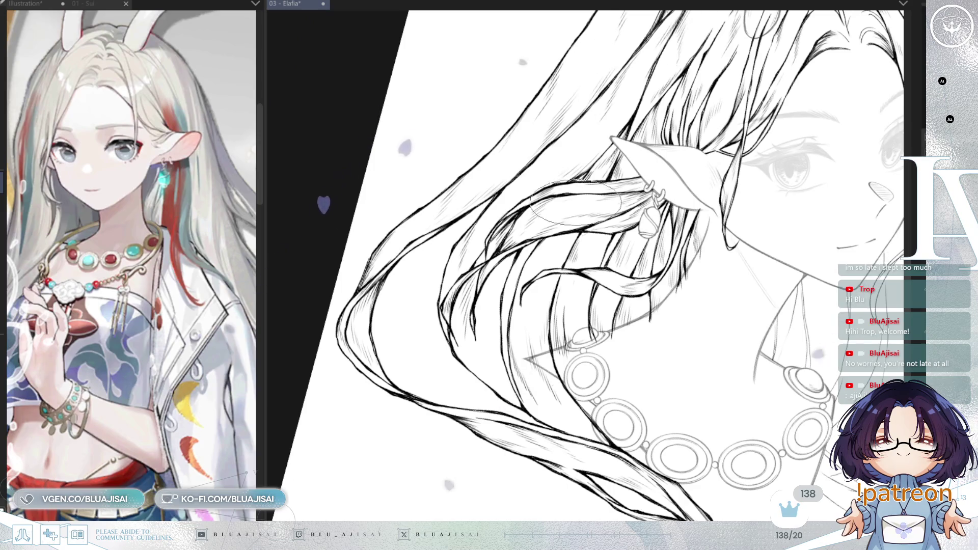
scroll(504, 296, "up", 2)
scroll(469, 243, "up", 2)
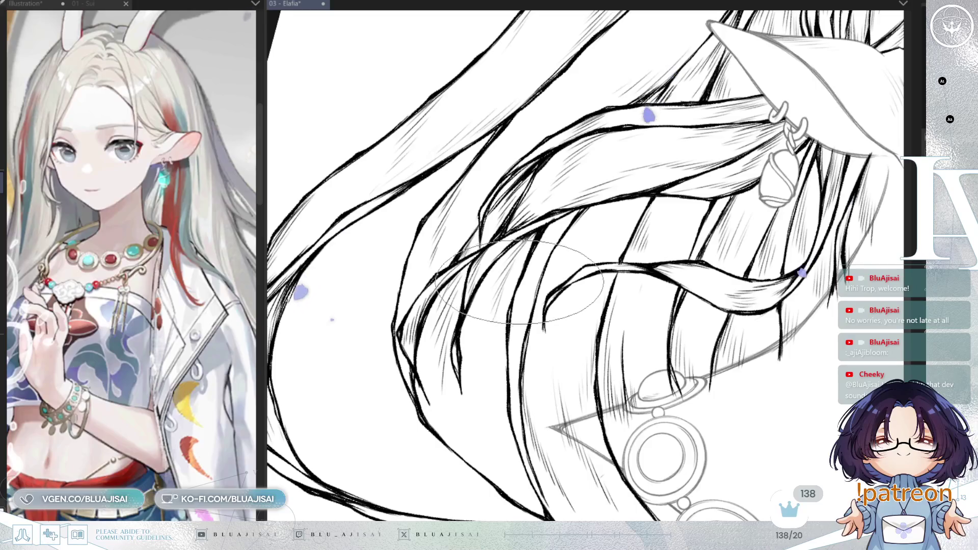
Turn the canvas back upright, mirror it, and center the whole inked head
key("-")
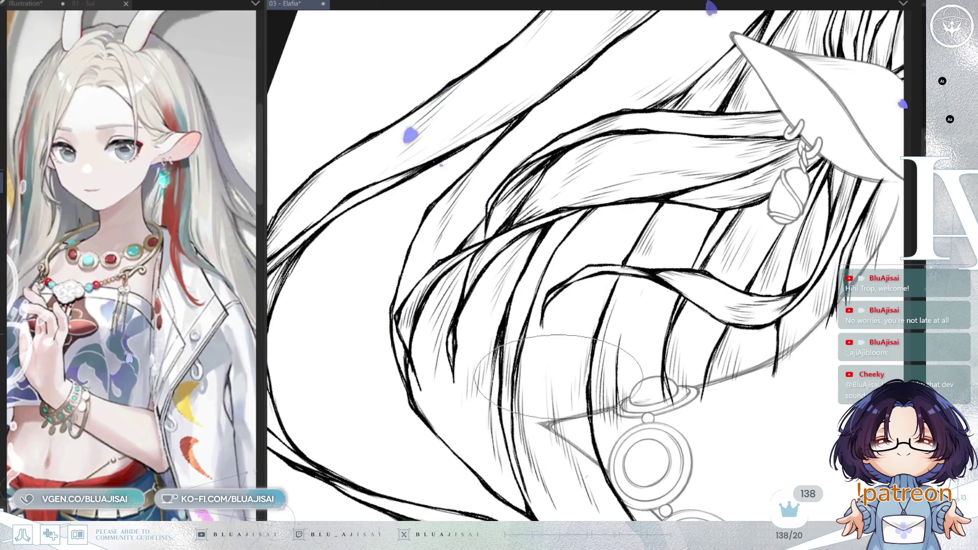
left_click_drag(552, 288, 509, 367)
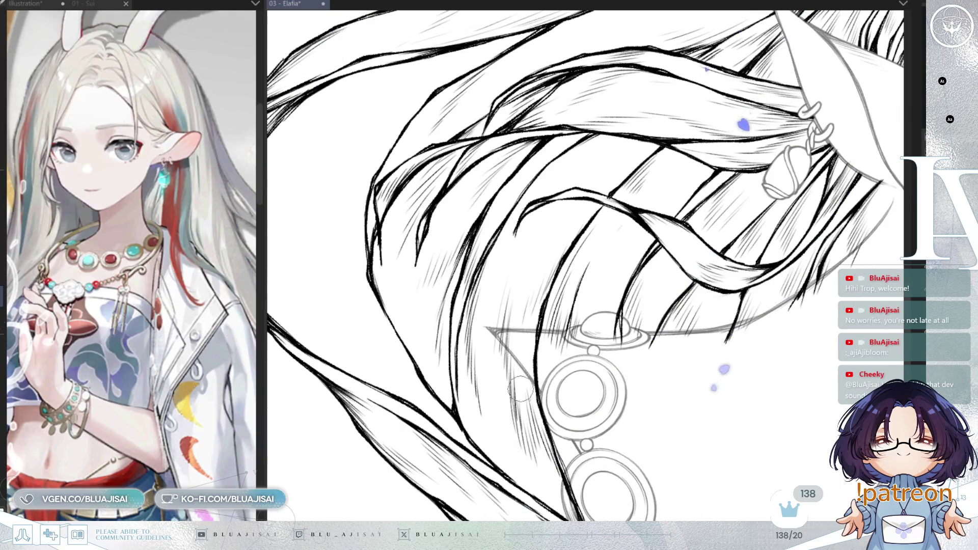
left_click_drag(570, 314, 589, 344)
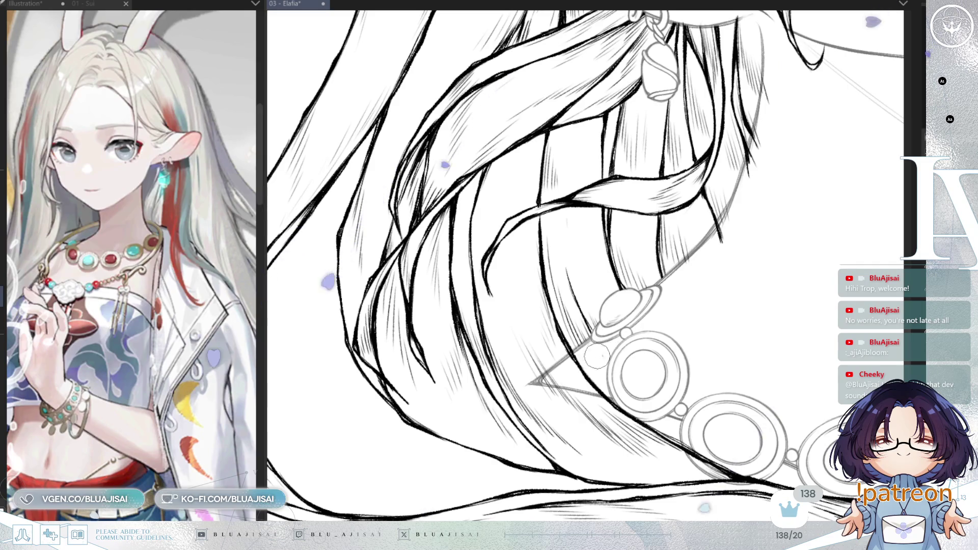
scroll(599, 354, "up", 5)
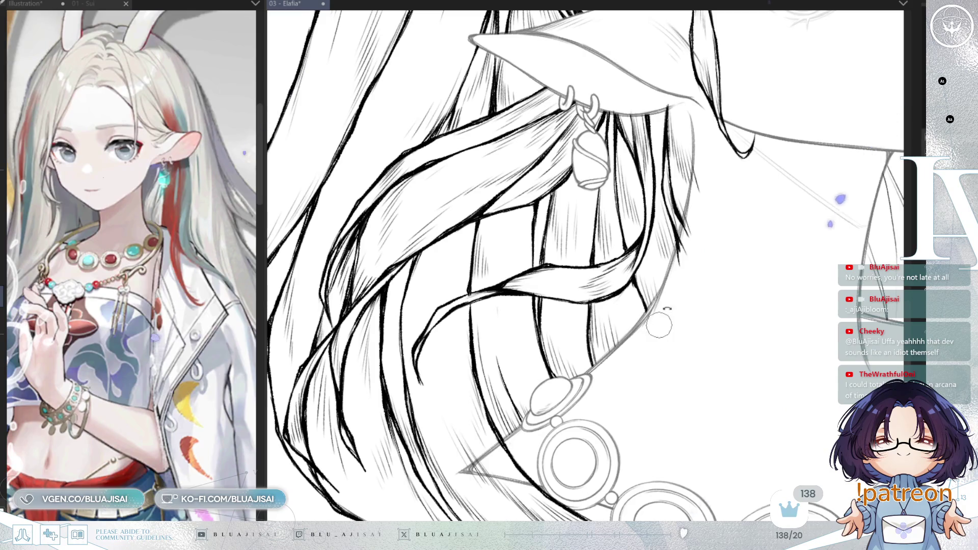
left_click_drag(660, 325, 649, 347)
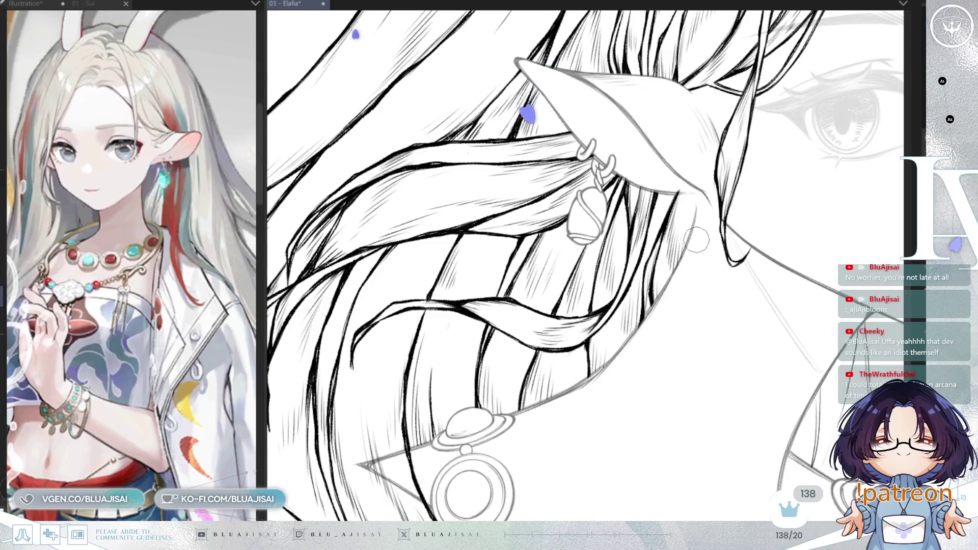
left_click_drag(688, 287, 652, 353)
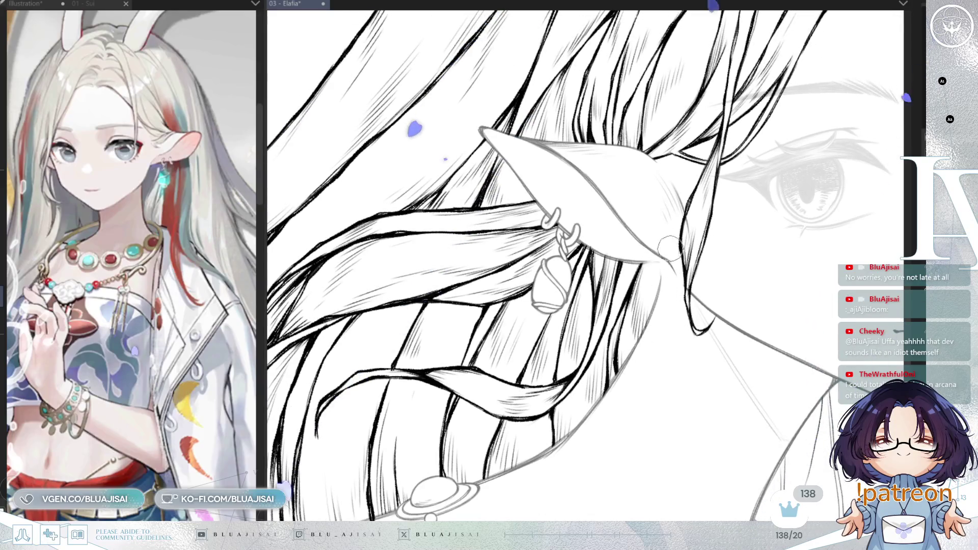
scroll(756, 217, "down", 6)
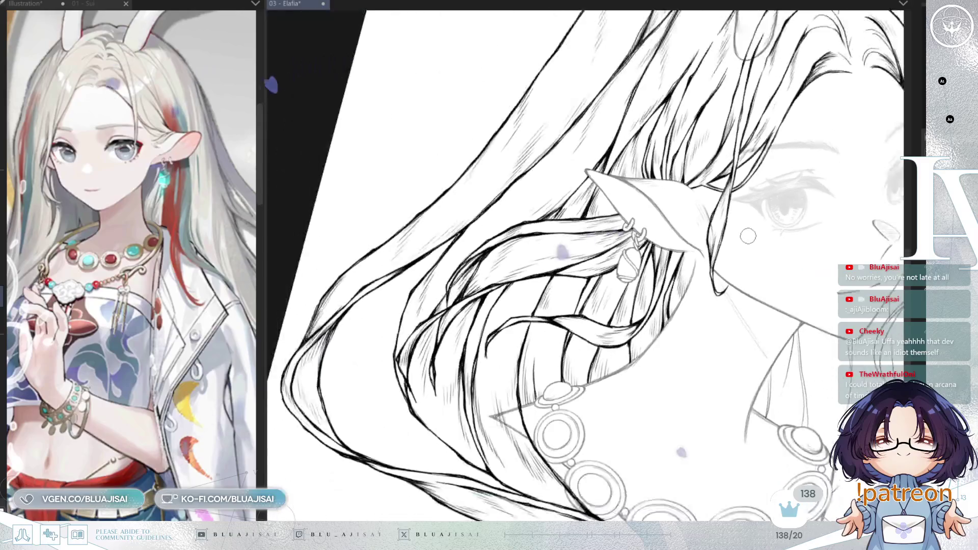
mouse_move(745, 240)
left_mouse_down()
mouse_move(680, 246)
mouse_move(779, 242)
left_mouse_up()
key("h")
mouse_move(657, 235)
left_mouse_down()
mouse_move(692, 288)
mouse_move(698, 339)
left_mouse_up()
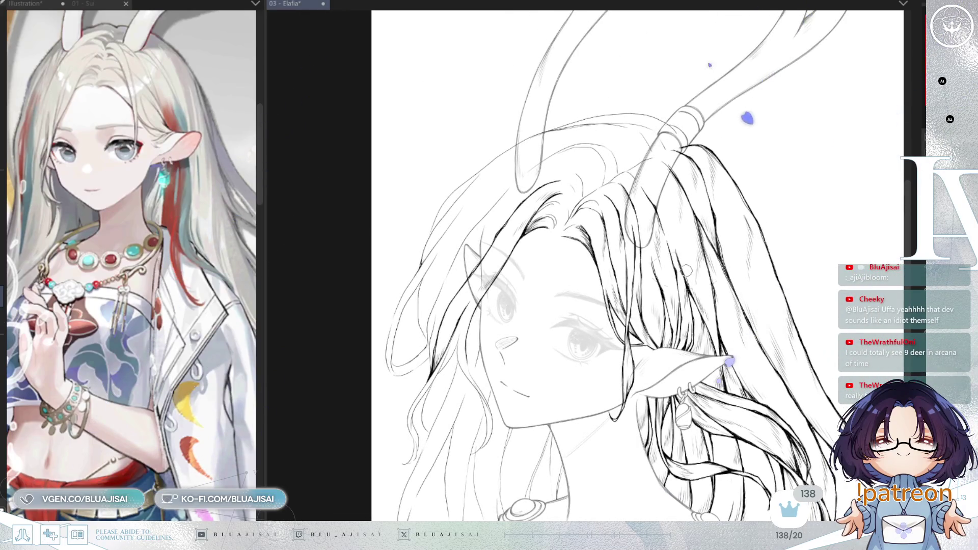
Zoom in on the hair parting below the antler and save the Elafia file
scroll(686, 270, "up", 3)
left_click_drag(615, 248, 727, 299)
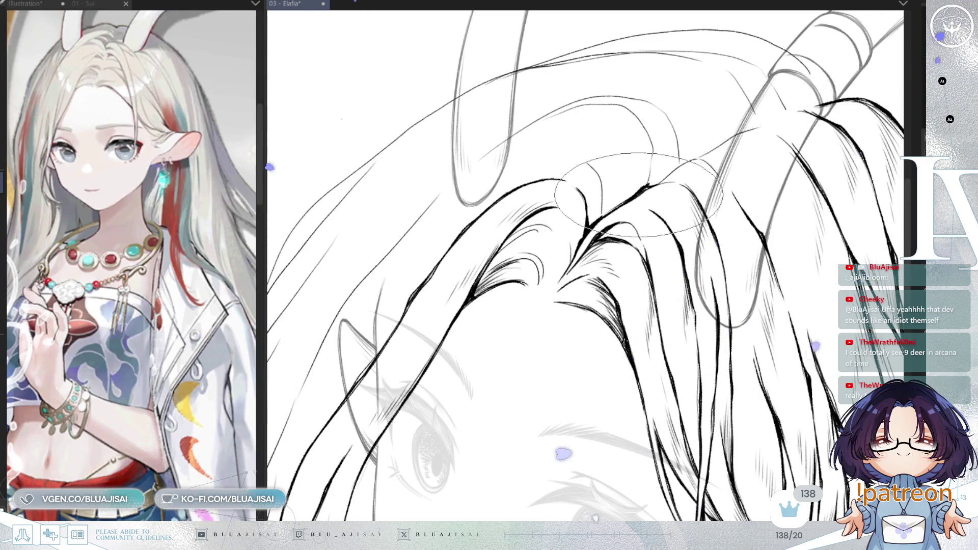
left_click_drag(650, 226, 656, 231)
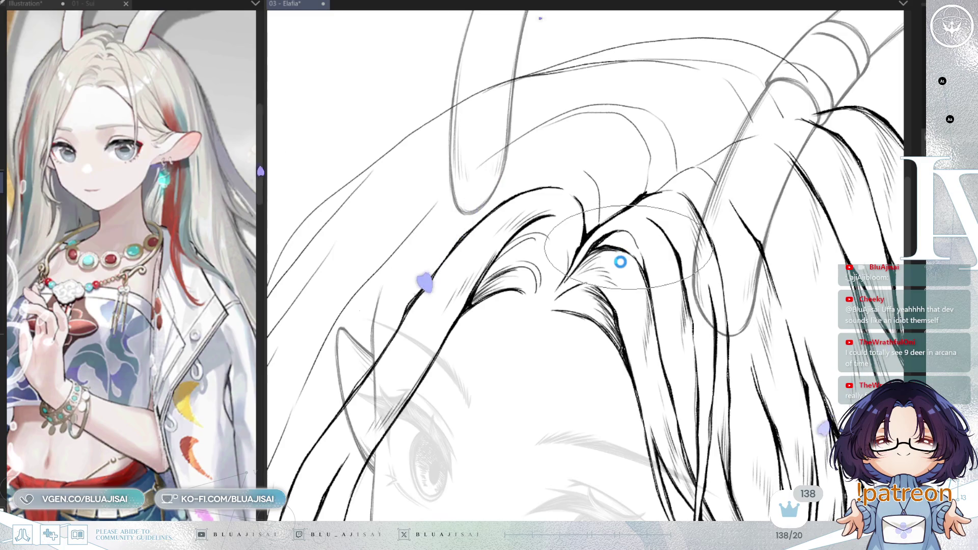
key("ctrl+s")
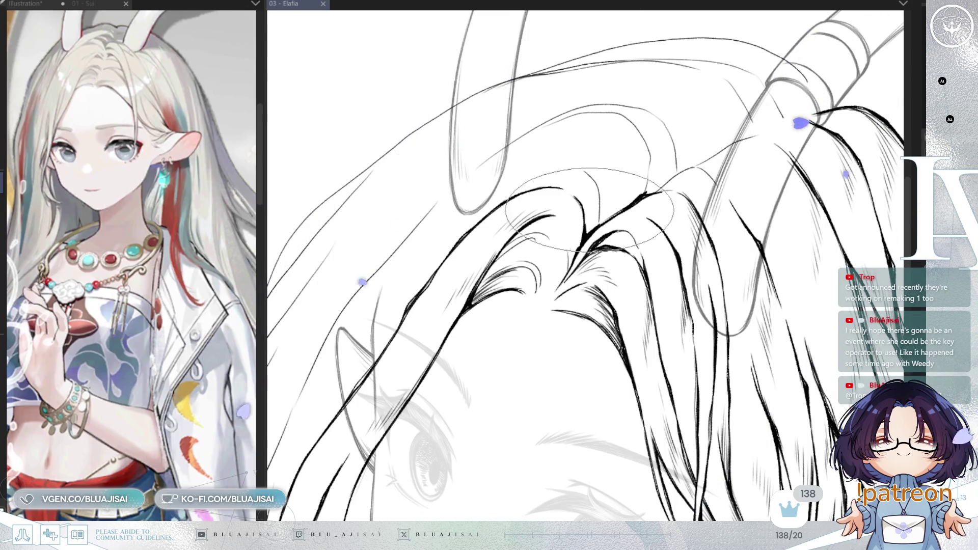
left_click_drag(581, 219, 579, 216)
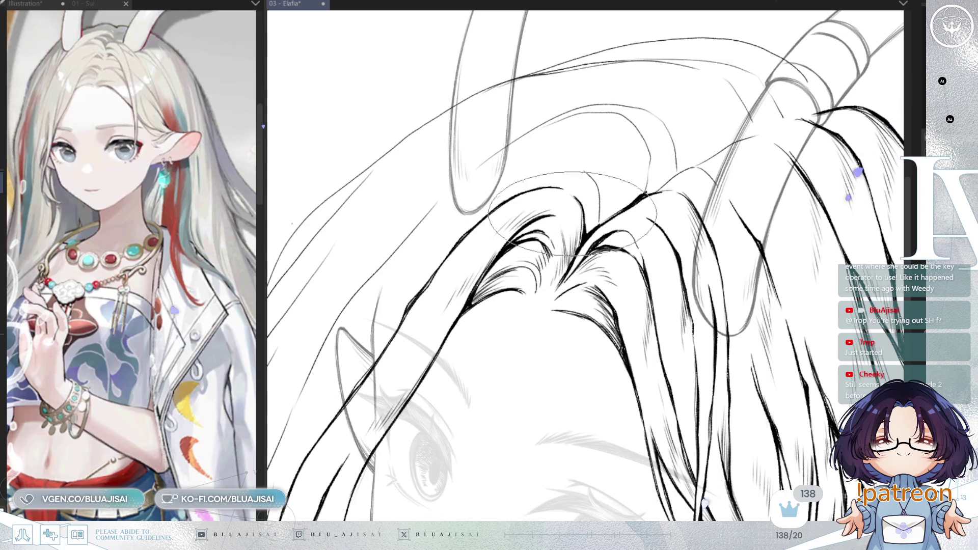
Center the view on the hair parting, mirror the canvas, and rotate it to angle the hairline
scroll(566, 214, "right", 3)
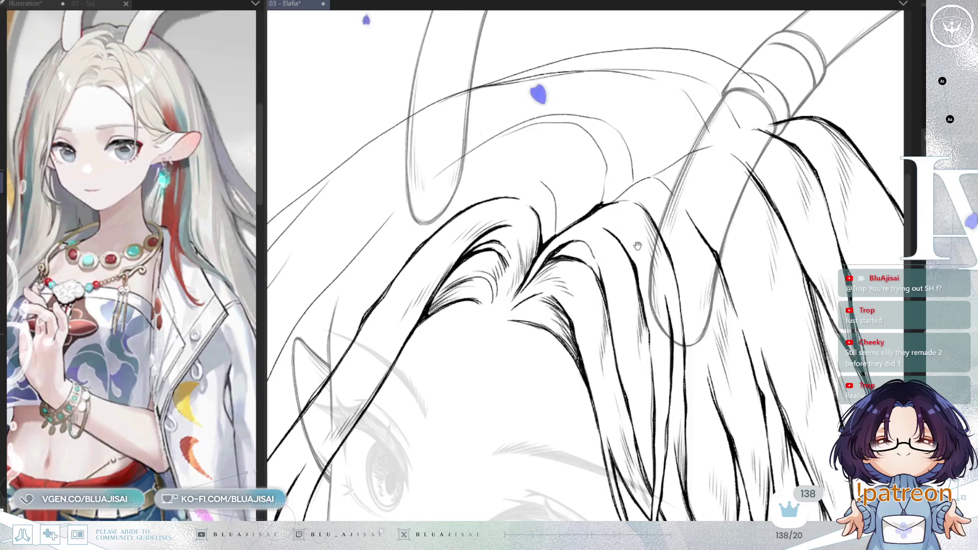
left_click_drag(638, 246, 623, 245)
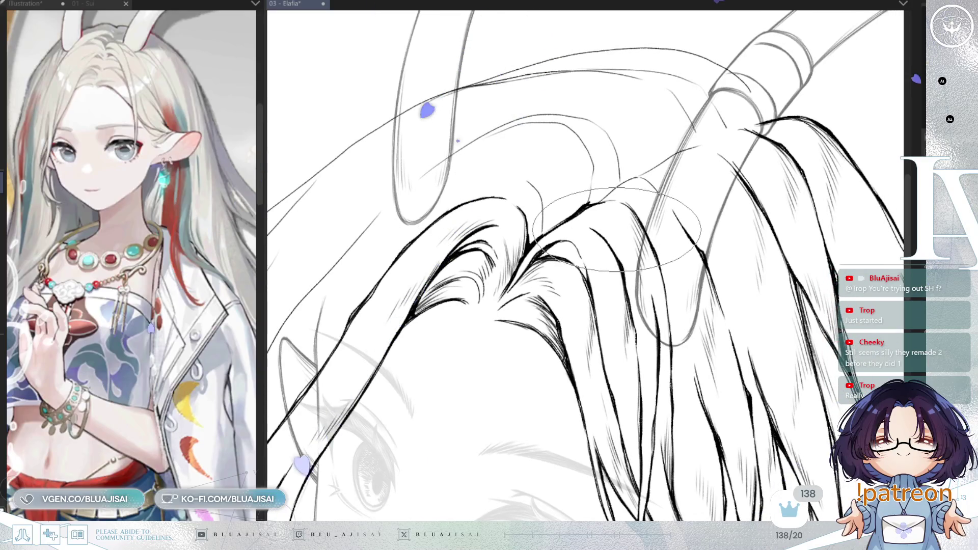
key("h")
mouse_move(615, 244)
left_mouse_down()
mouse_move(586, 240)
mouse_move(460, 278)
left_mouse_up()
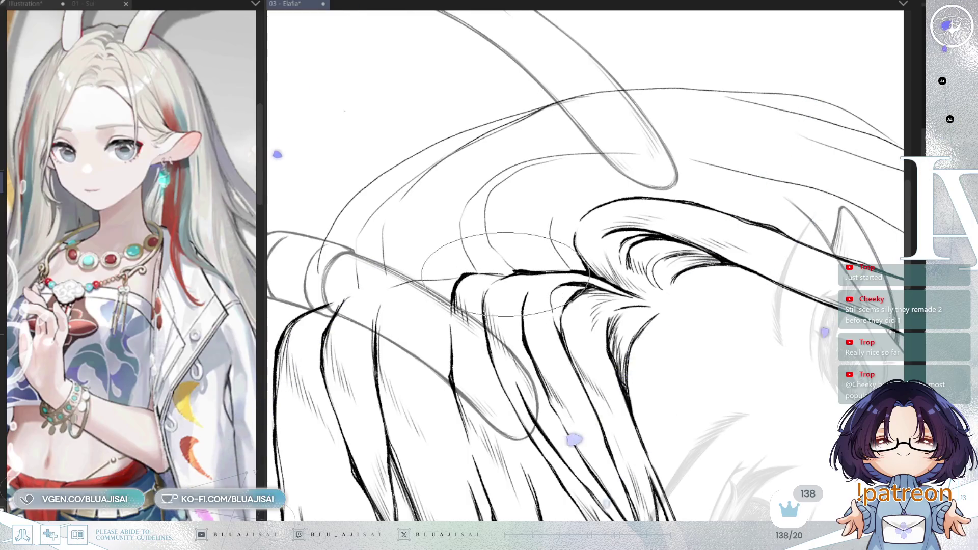
Rotate and flip the view, then extend the thick hair stroke near the antler
mouse_move(431, 277)
left_mouse_down()
mouse_move(544, 259)
mouse_move(619, 208)
left_mouse_up()
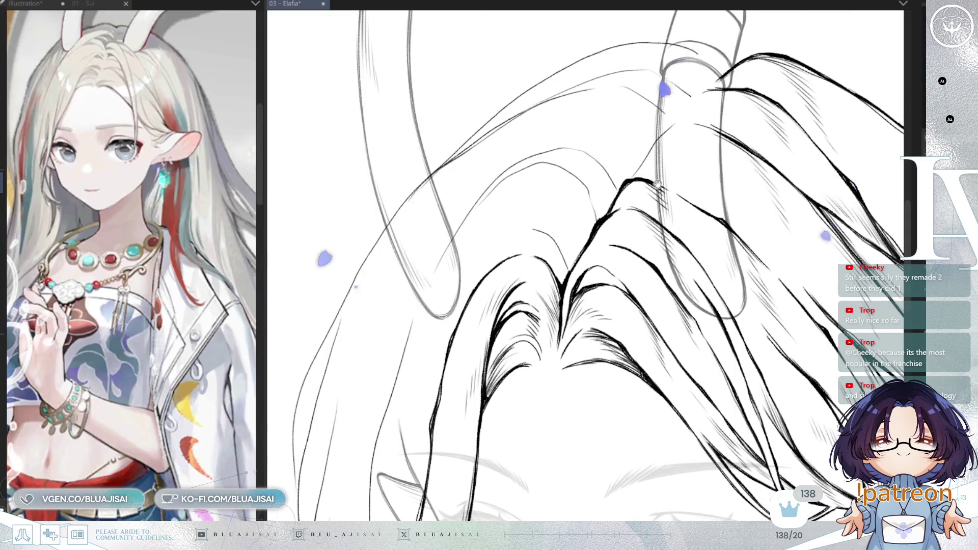
left_click_drag(642, 158, 553, 261)
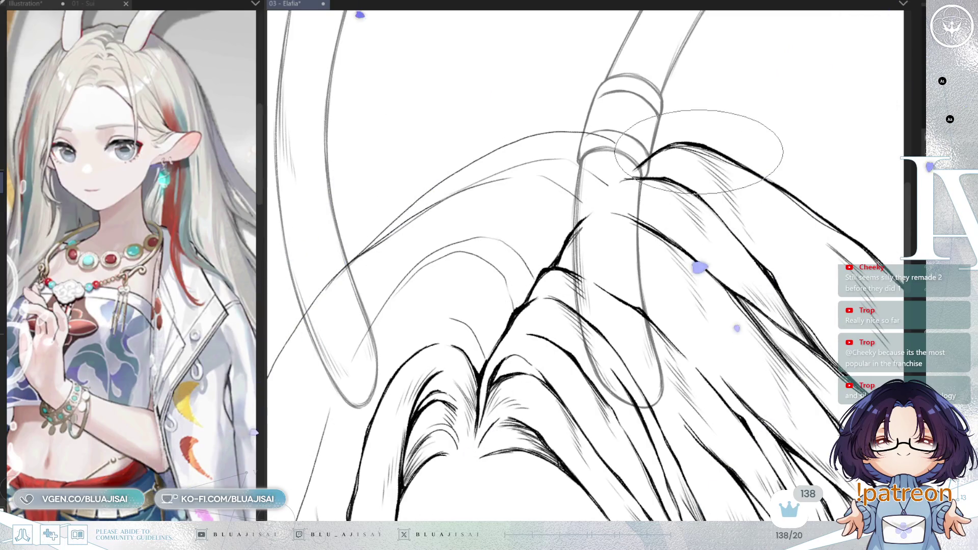
left_click_drag(586, 213, 629, 192)
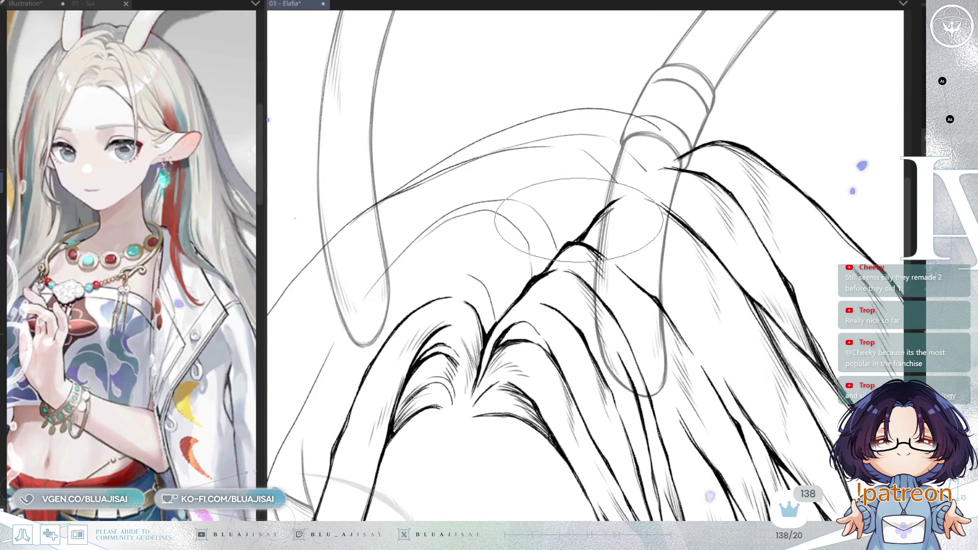
key("h")
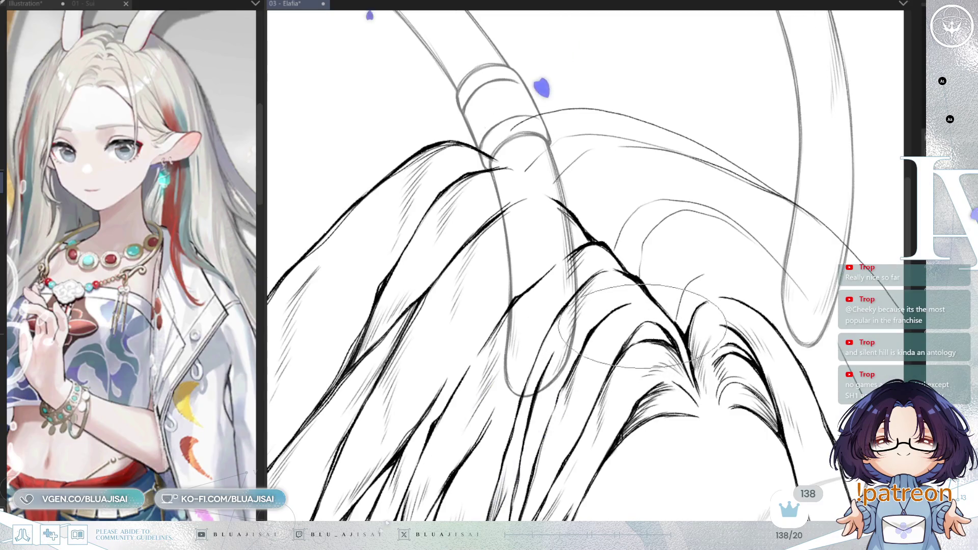
key("h")
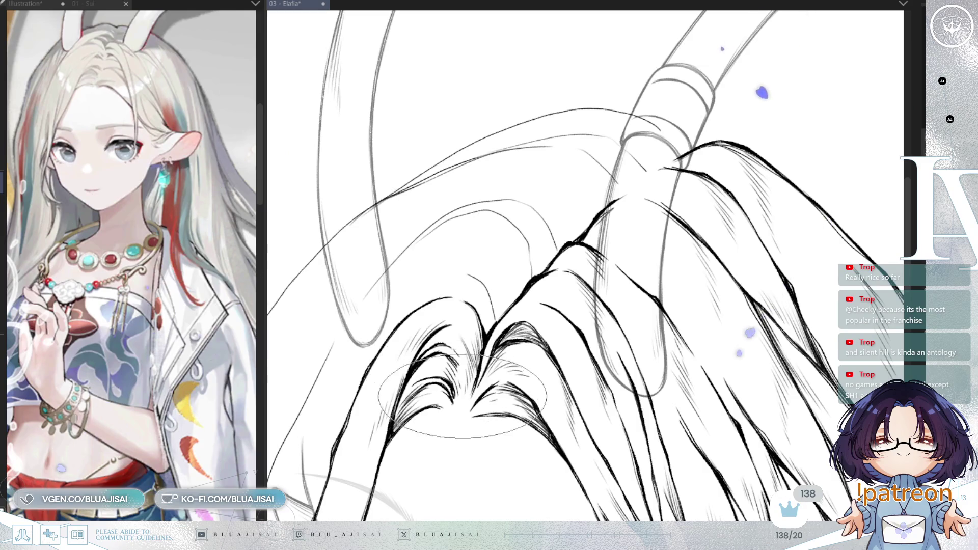
left_click_drag(632, 267, 729, 262)
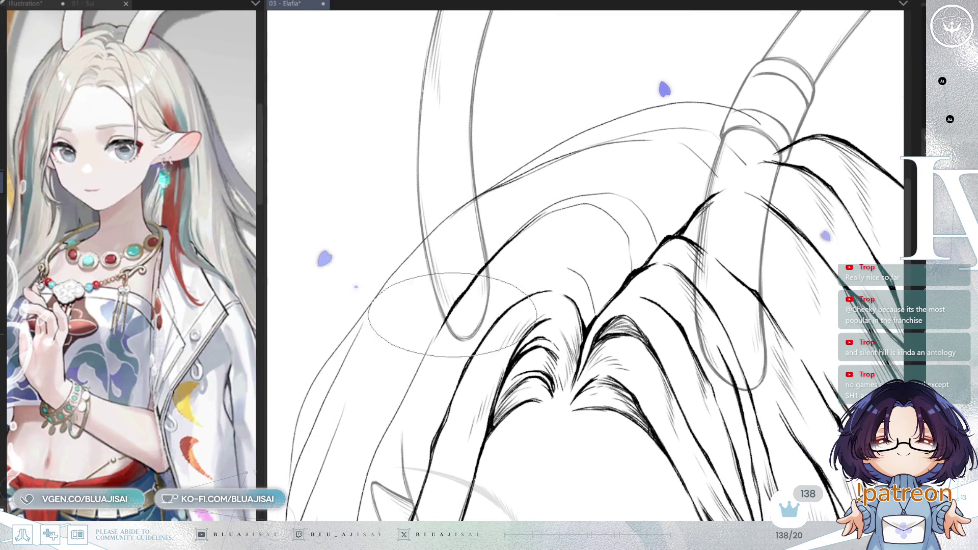
left_click_drag(476, 286, 497, 203)
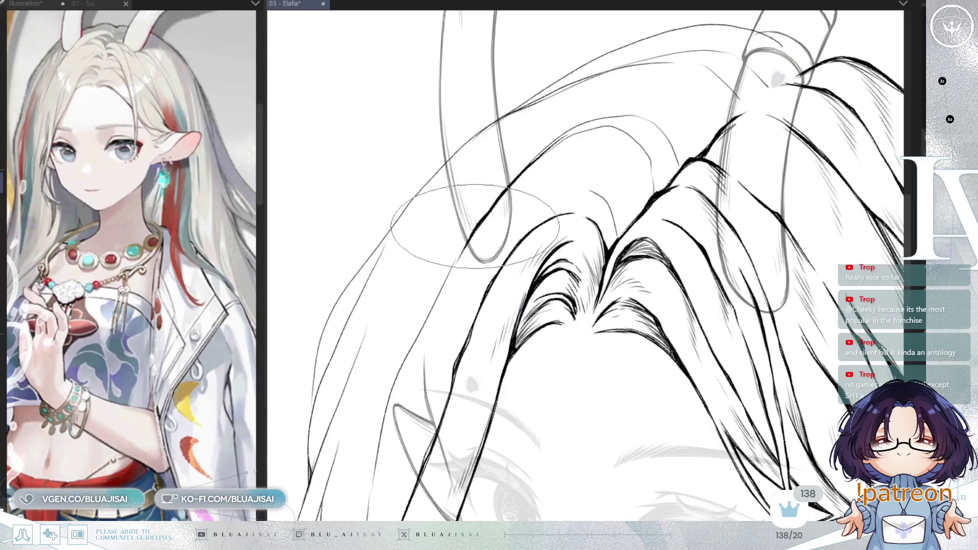
left_click_drag(471, 238, 410, 351)
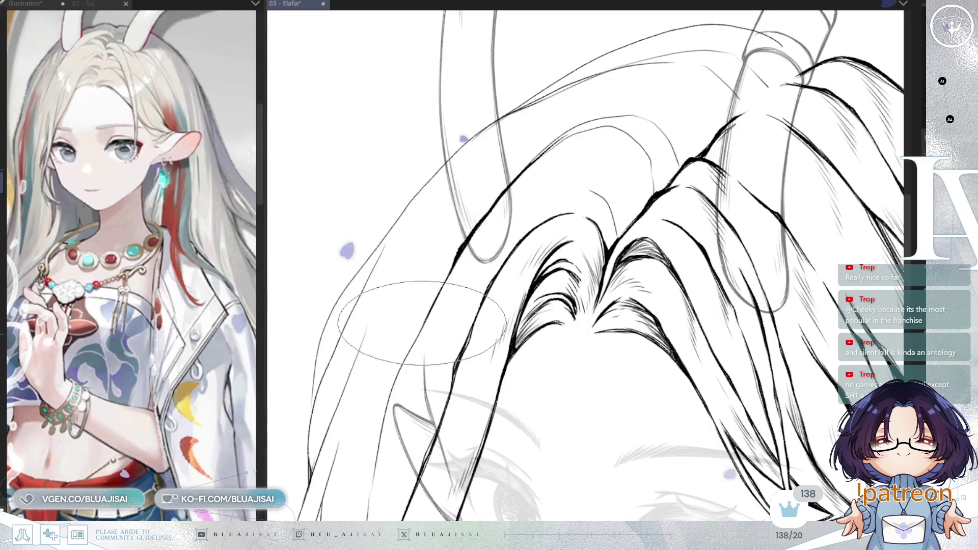
left_click_drag(441, 308, 456, 222)
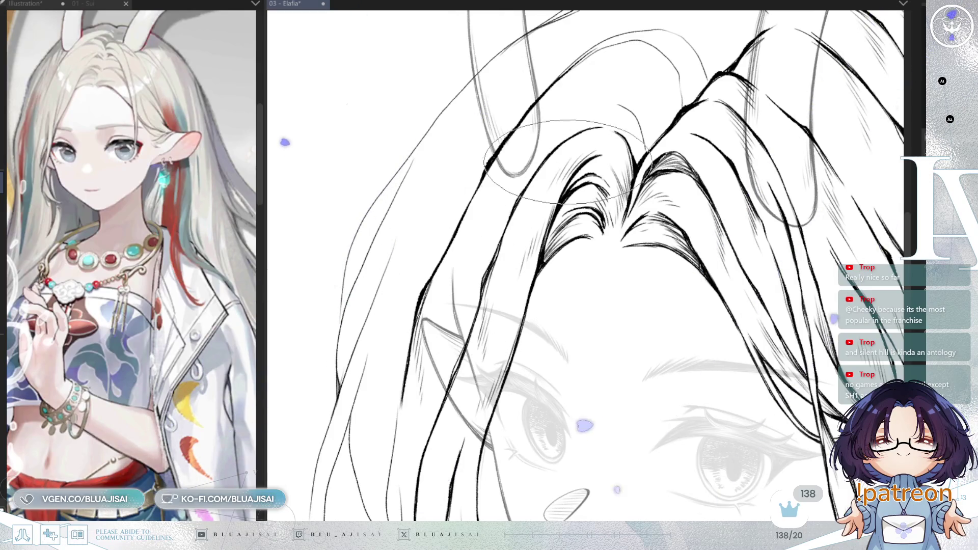
Rotate the canvas upright and extend the short curved hair stroke to the right
key("minus")
key("minus")
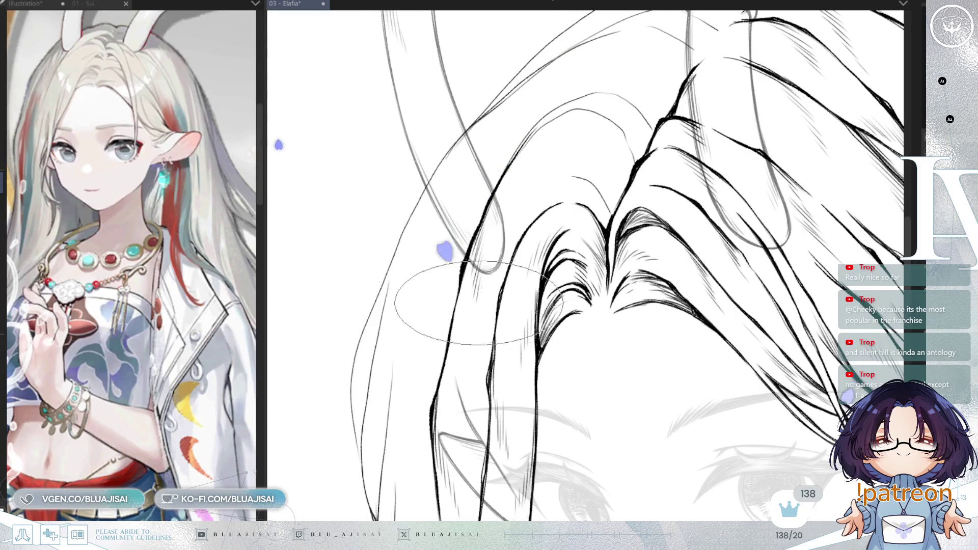
key("minus")
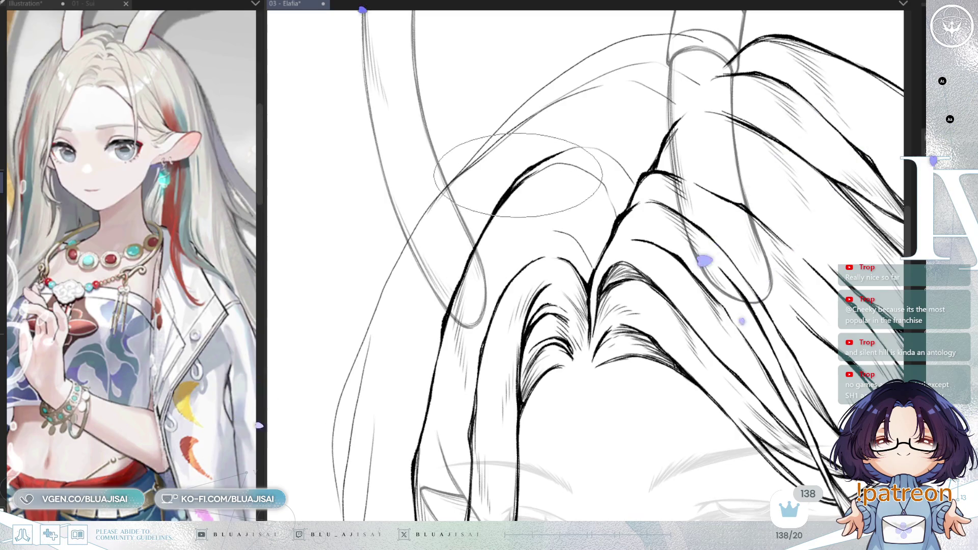
mouse_move(622, 137)
left_mouse_down()
mouse_move(652, 132)
mouse_move(545, 205)
mouse_move(522, 293)
left_mouse_up()
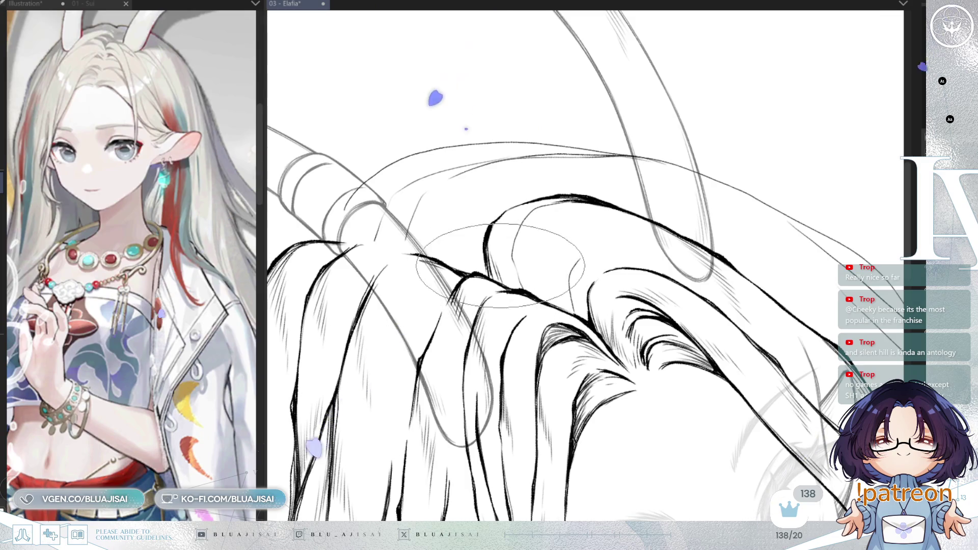
left_click_drag(515, 235, 529, 255)
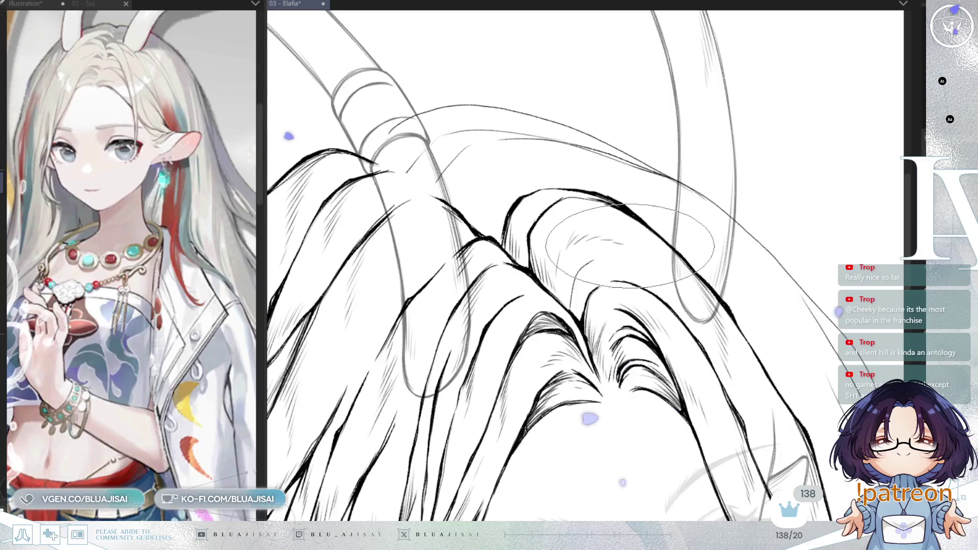
key("asciicircum")
key("asciicircum")
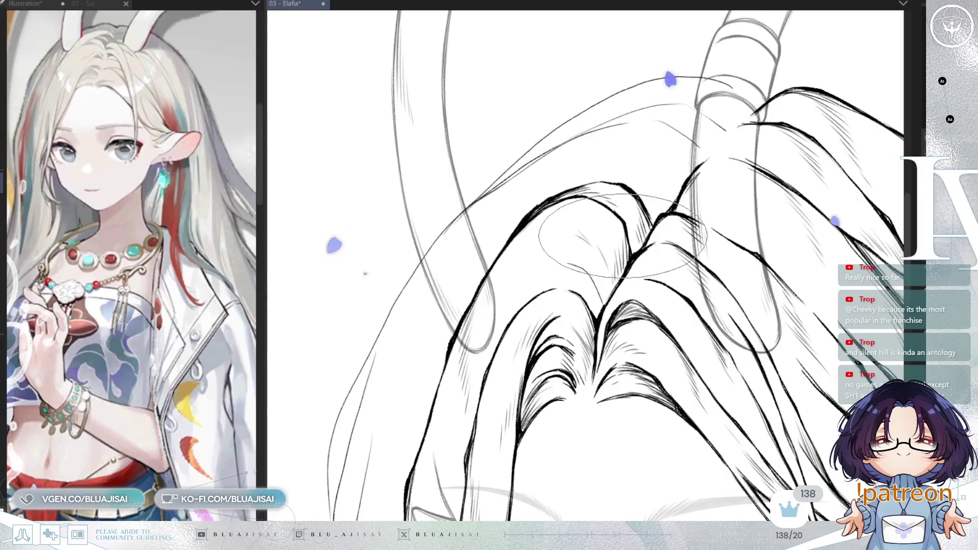
key("h")
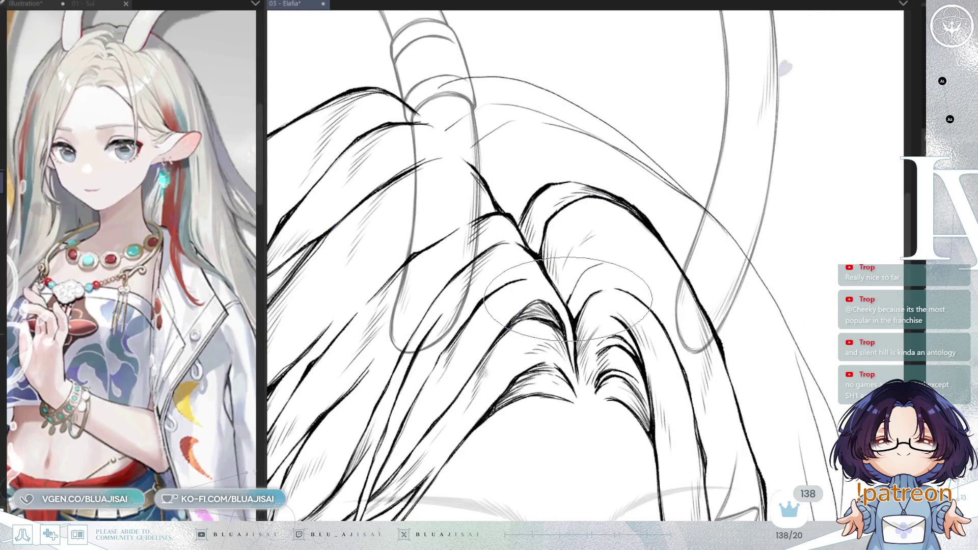
left_click_drag(614, 261, 662, 278)
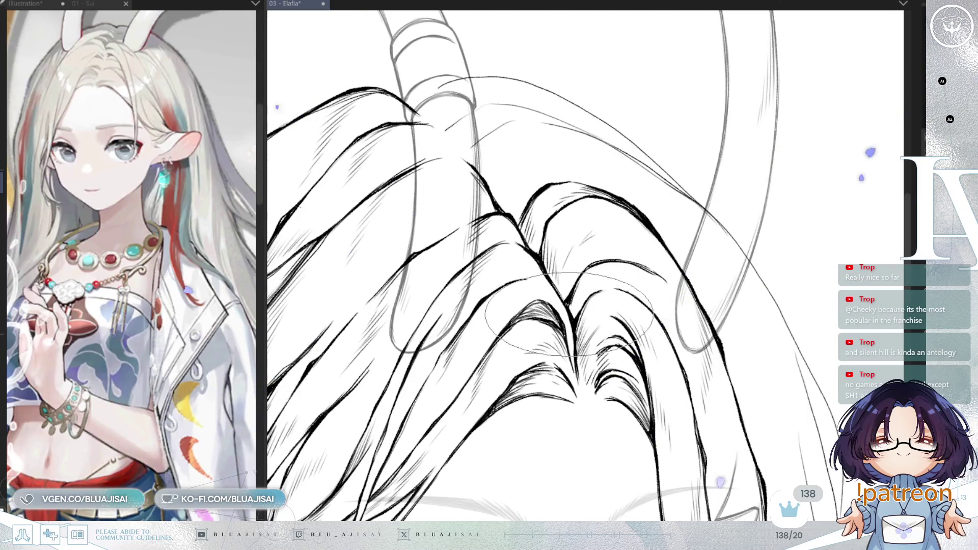
key("h")
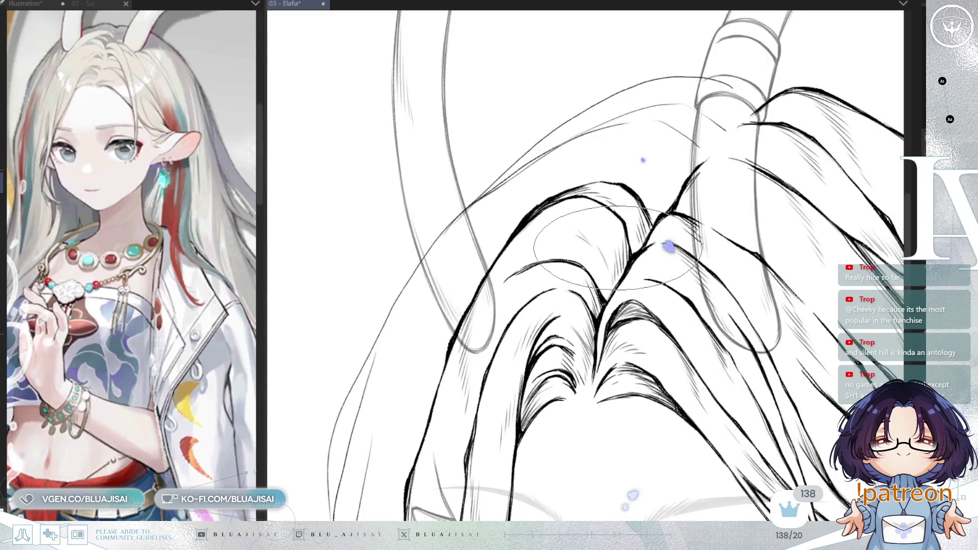
mouse_move(616, 176)
left_mouse_down()
mouse_move(633, 247)
mouse_move(652, 217)
mouse_move(469, 191)
mouse_move(518, 251)
left_mouse_up()
Ink the wavy hair lock past the cheek and chin with the view flipped
key("h")
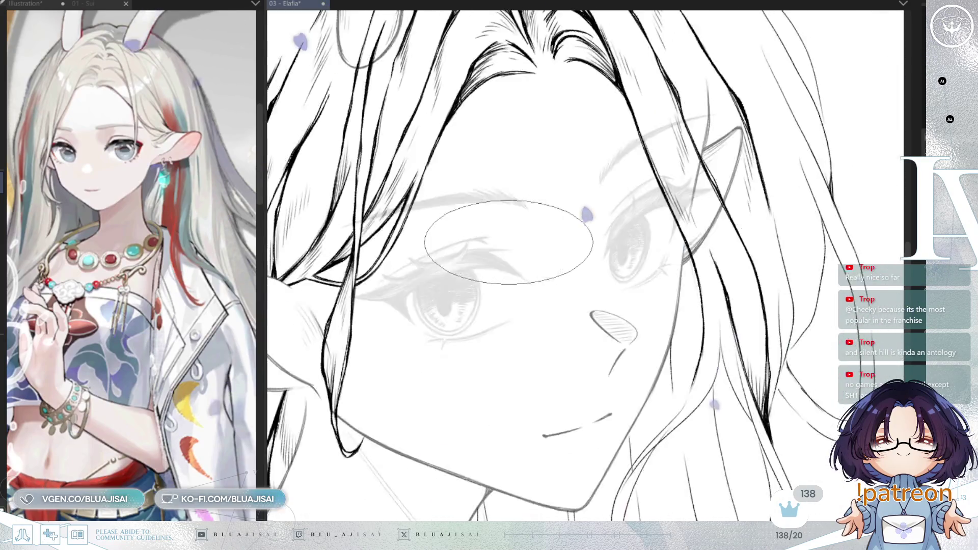
scroll(561, 224, "down", 5)
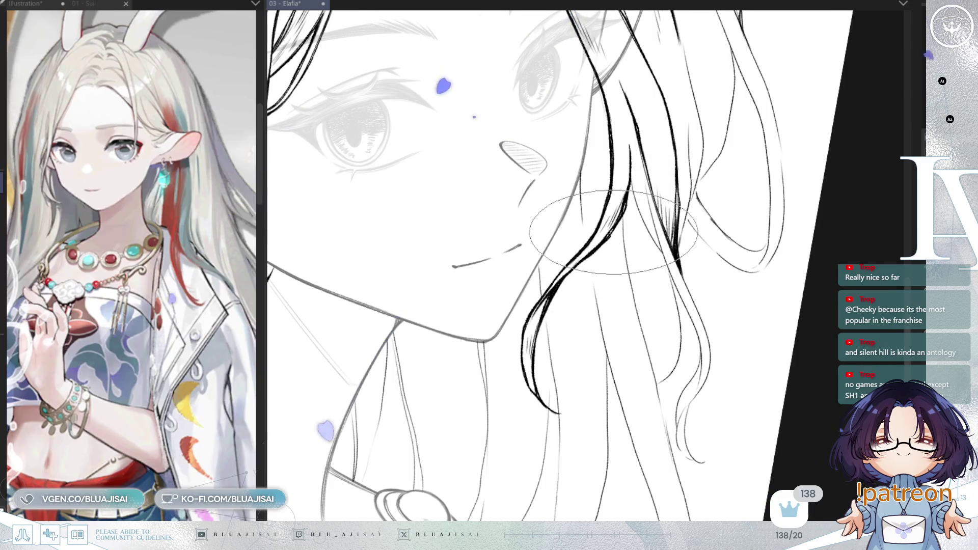
key("h")
left_click_drag(601, 224, 577, 275)
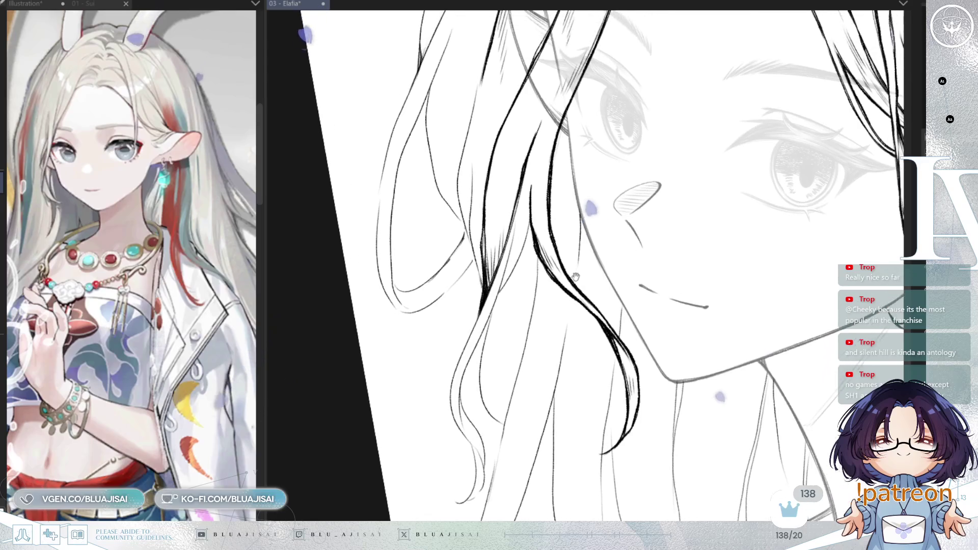
Reset the canvas rotation and pan the view onto the hair lock beside her cheek and chin
key("ctrl+@")
left_click_drag(712, 163, 665, 228)
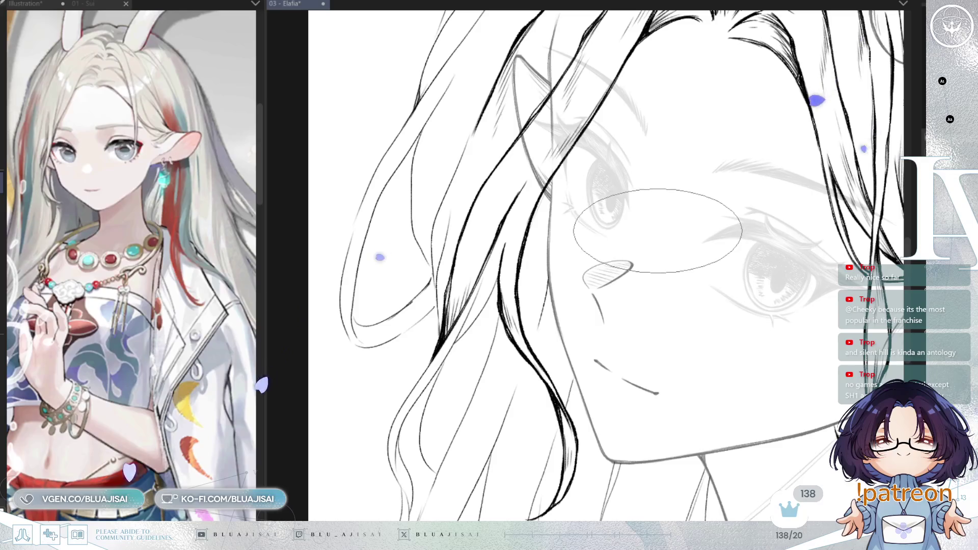
left_click_drag(606, 237, 604, 282)
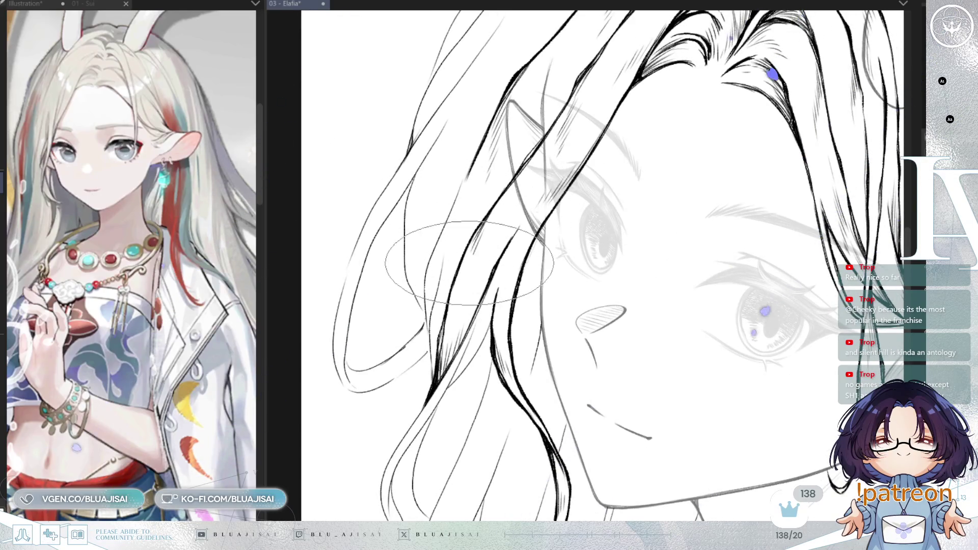
left_click_drag(476, 362, 498, 296)
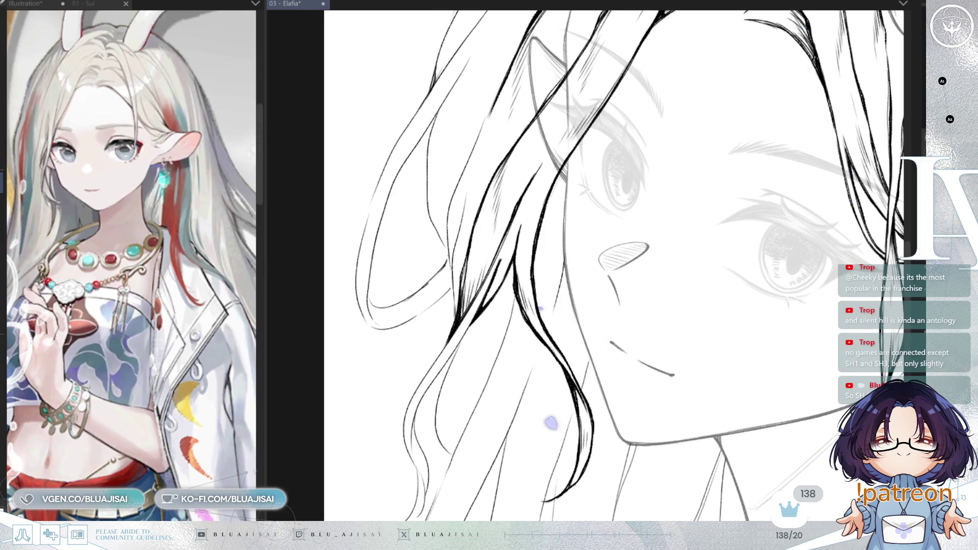
left_click_drag(509, 102, 503, 129)
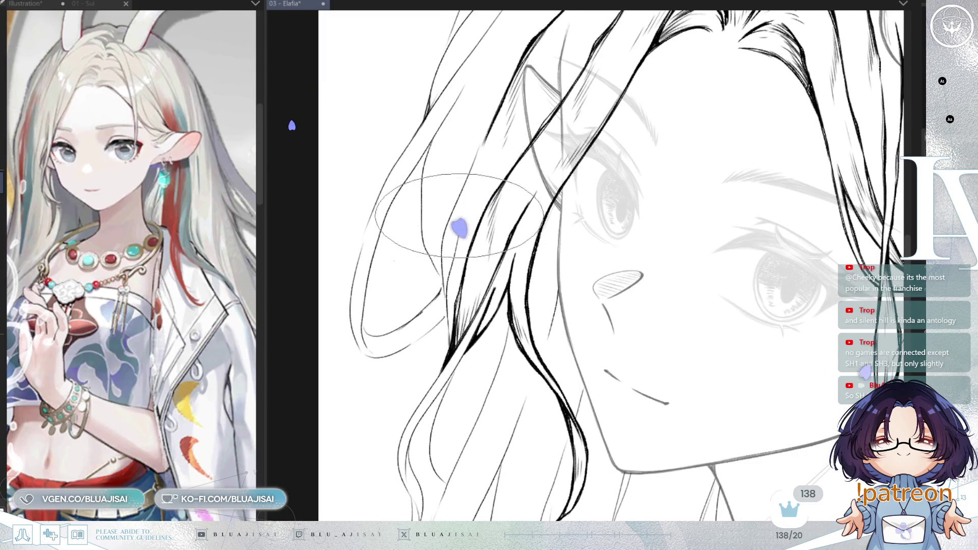